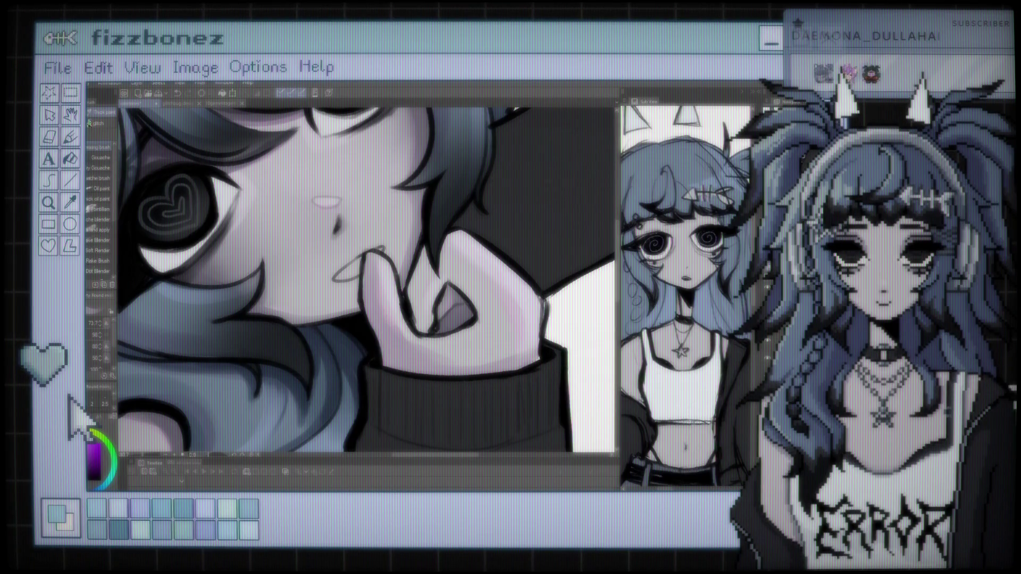
# Lighten the pink shading inside the finger curl with a light pink Gouache brush stroke
pyautogui.press('e')
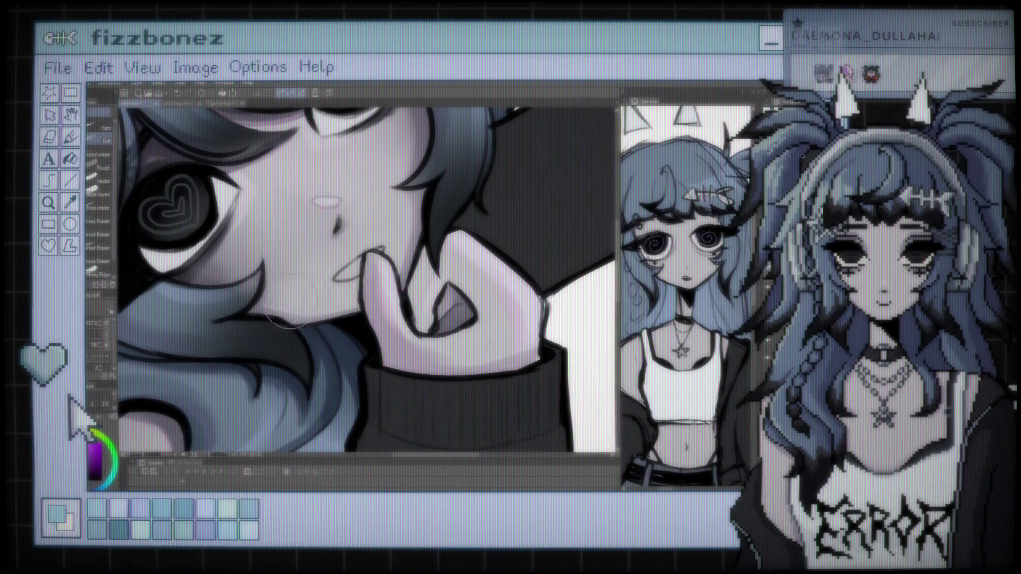
pyautogui.press('b')
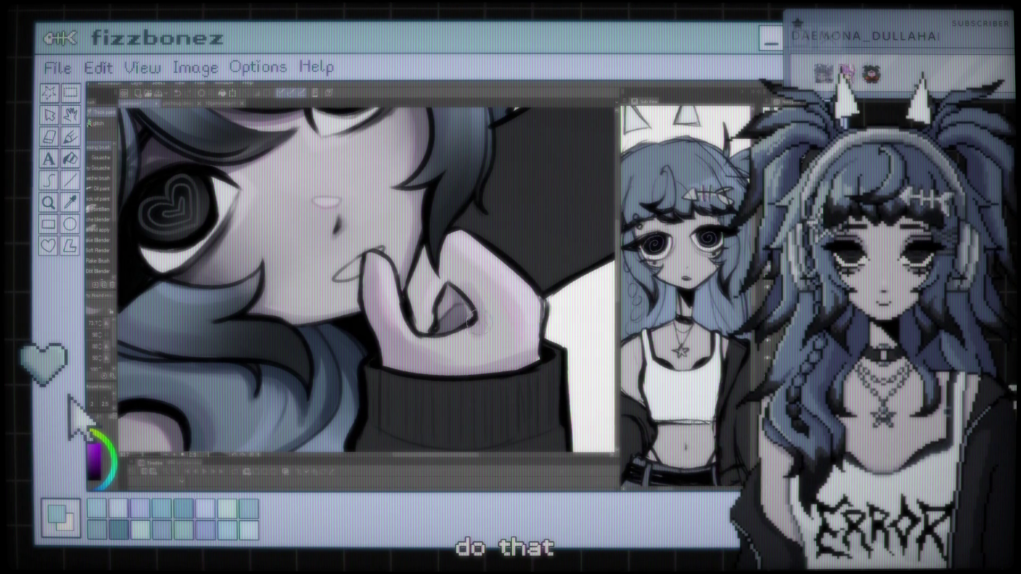
pyautogui.moveTo(439, 330); pyautogui.dragTo(446, 321)
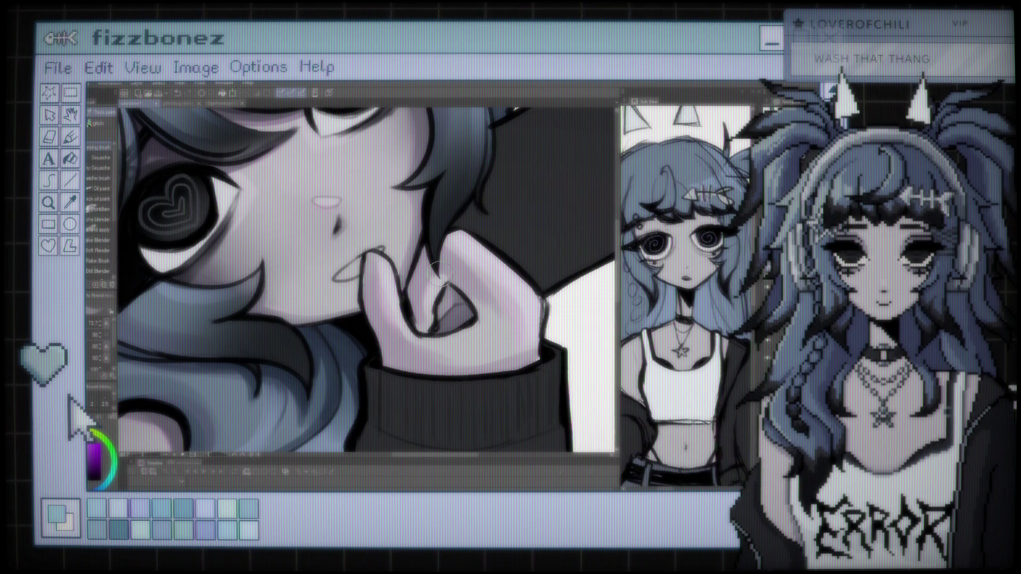
# Zoom around the hand to check the shading and switch to the Eraser tools
pyautogui.scroll(-3, 438, 274)
pyautogui.scroll(3, 438, 274)
pyautogui.scroll(1, 439, 275)
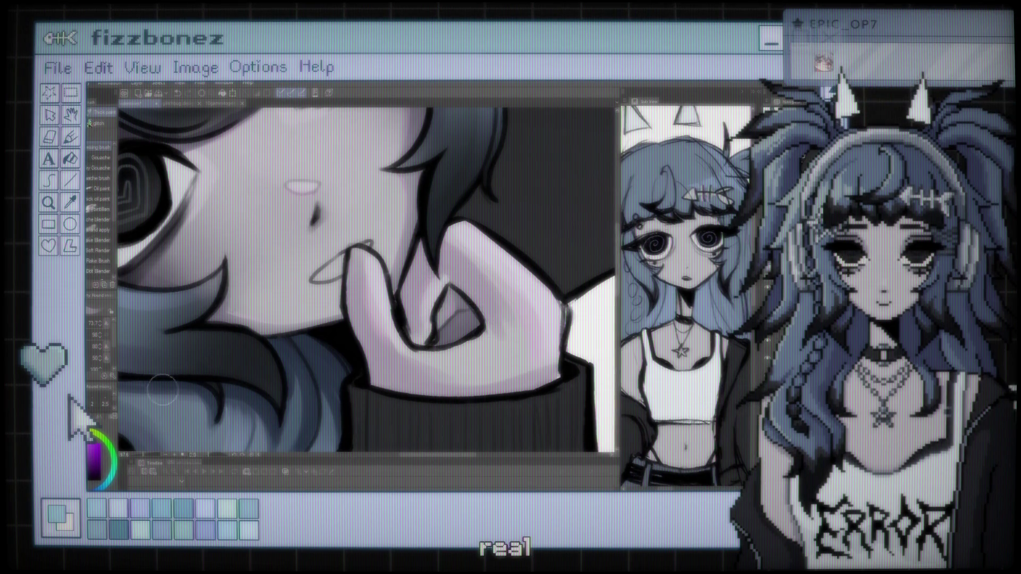
pyautogui.press('e')
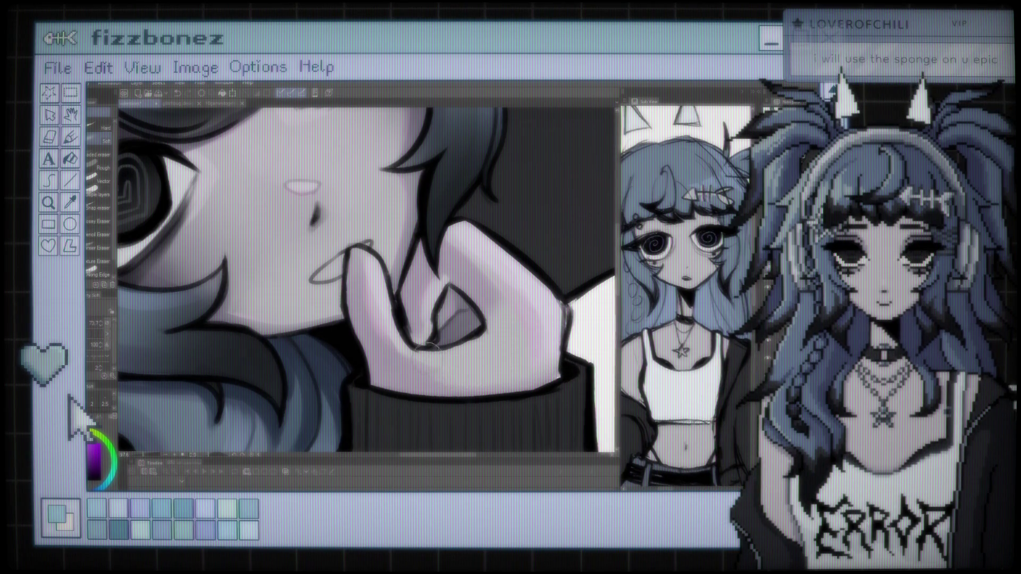
pyautogui.scroll(-2, 421, 270)
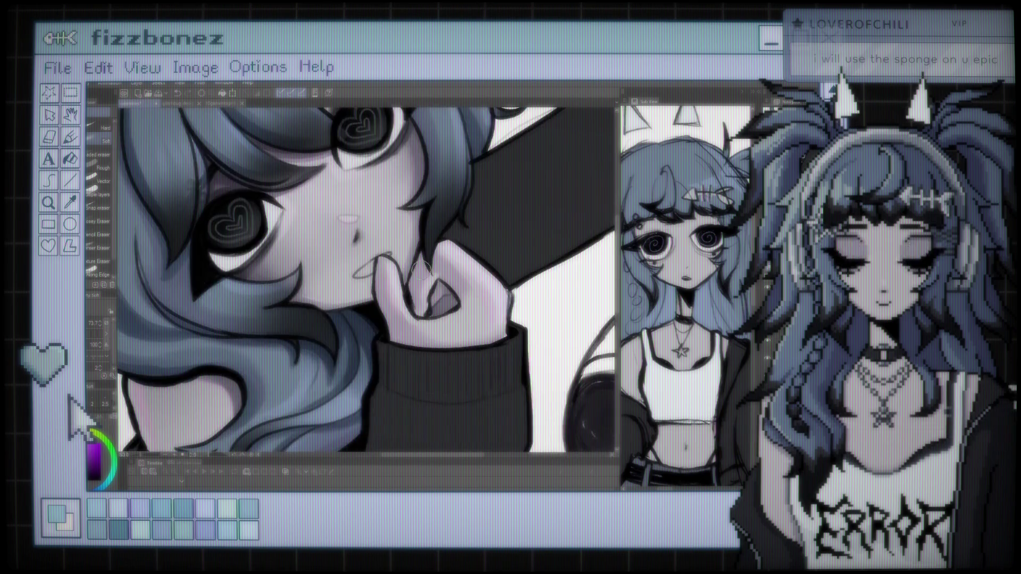
# Switch to the Blend tools and shrink the blending brush size
pyautogui.scroll(-2, 421, 270)
pyautogui.scroll(-1, 421, 270)
pyautogui.scroll(-1, 421, 270)
pyautogui.scroll(2, 335, 297)
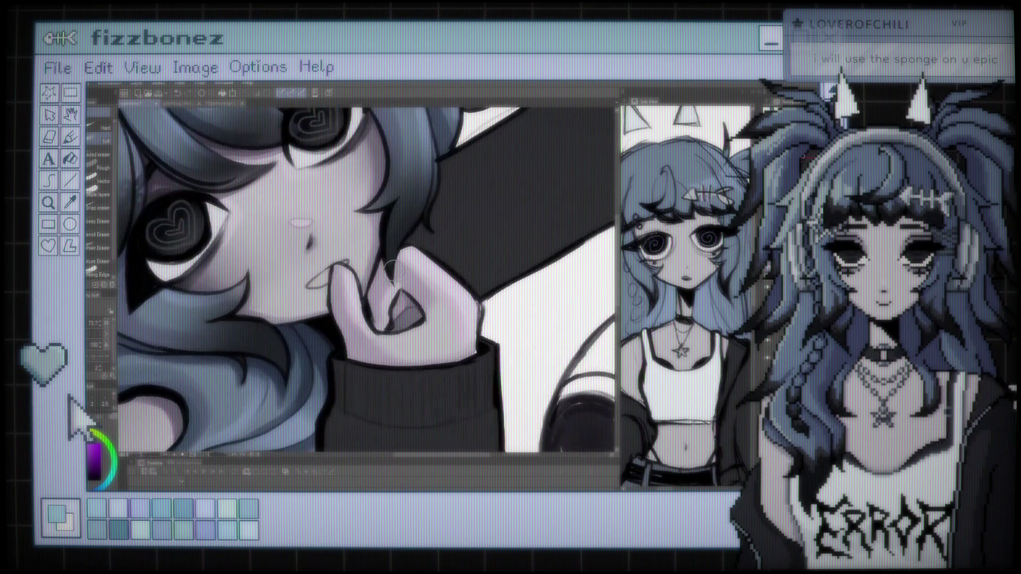
pyautogui.scroll(2, 335, 297)
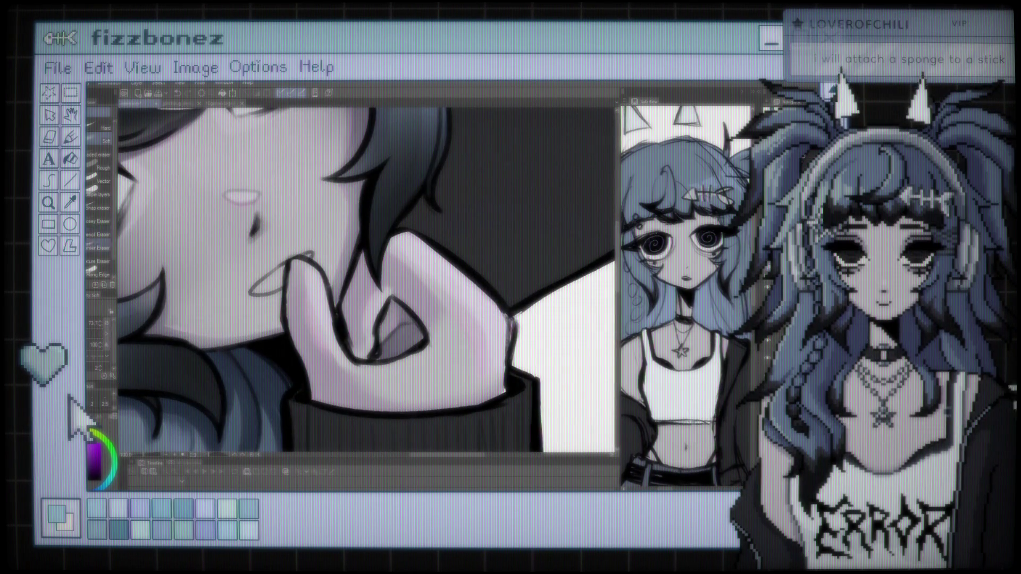
pyautogui.press('j')
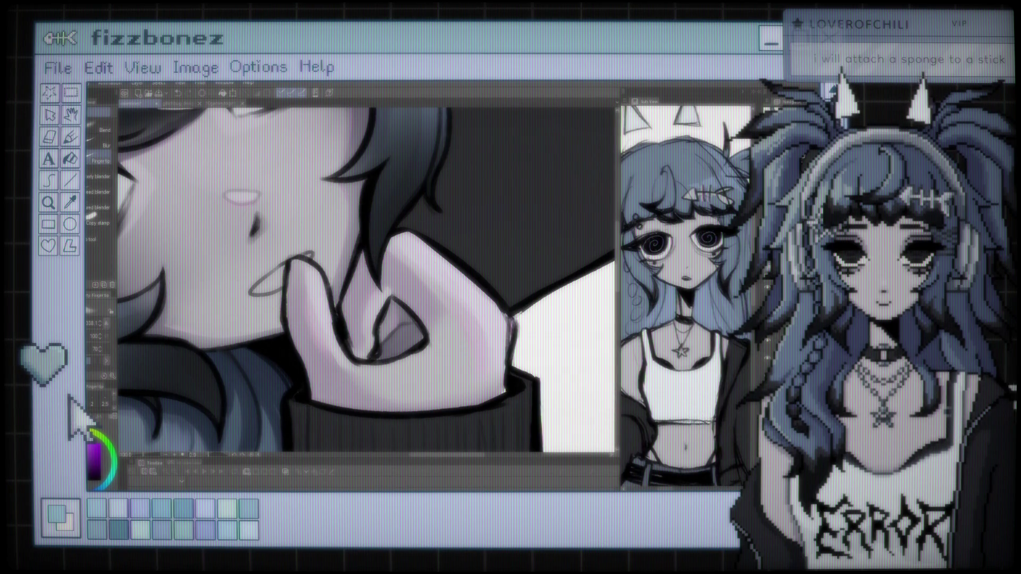
pyautogui.press('[')
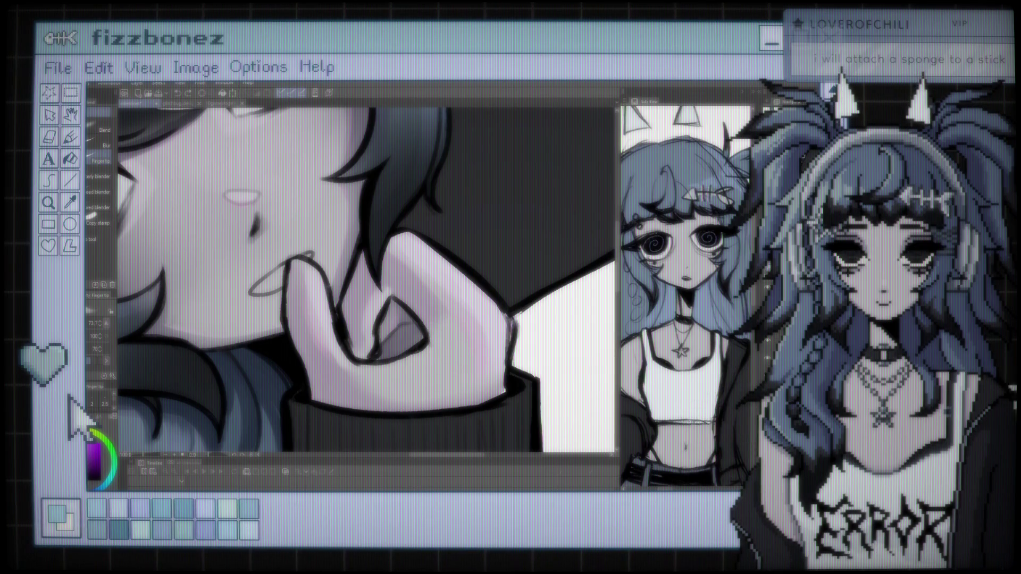
# Select the Soft airbrush and lower its brush size to about 95
pyautogui.press('b')
pyautogui.press('[')
pyautogui.press('[')
pyautogui.press('[')
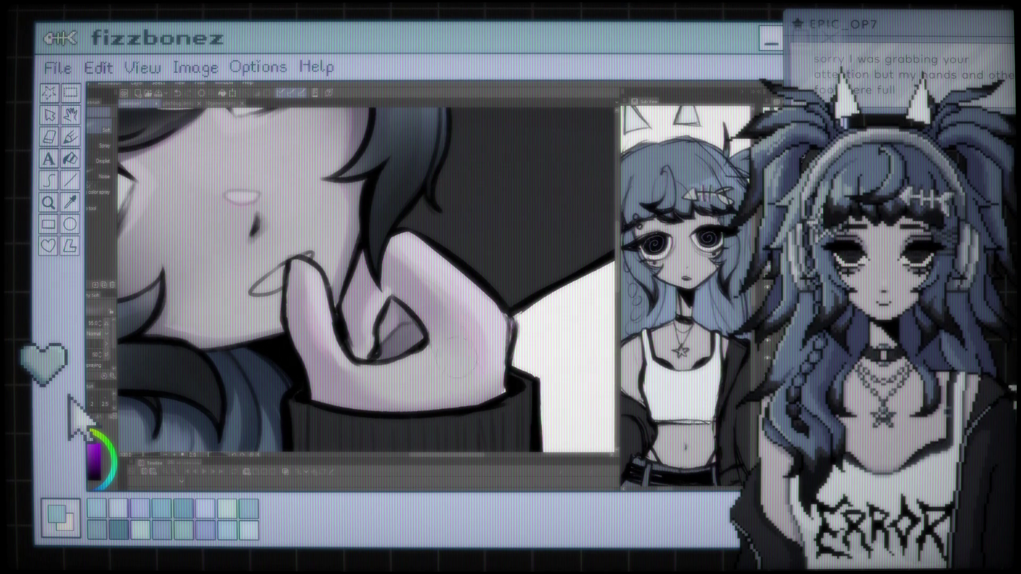
pyautogui.scroll(-2, 373, 348)
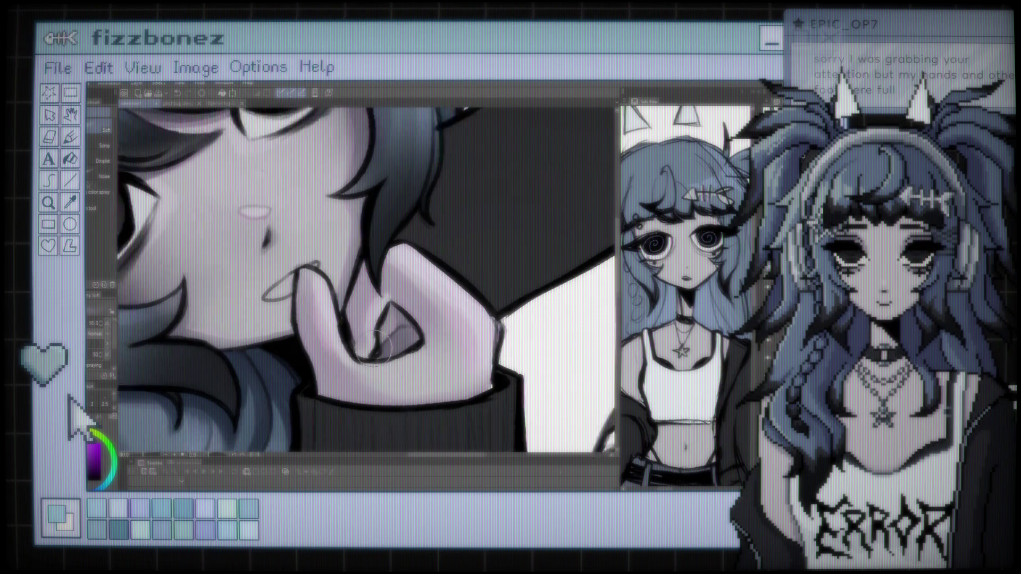
pyautogui.scroll(-3, 394, 308)
pyautogui.scroll(-2, 415, 266)
pyautogui.scroll(1, 422, 253)
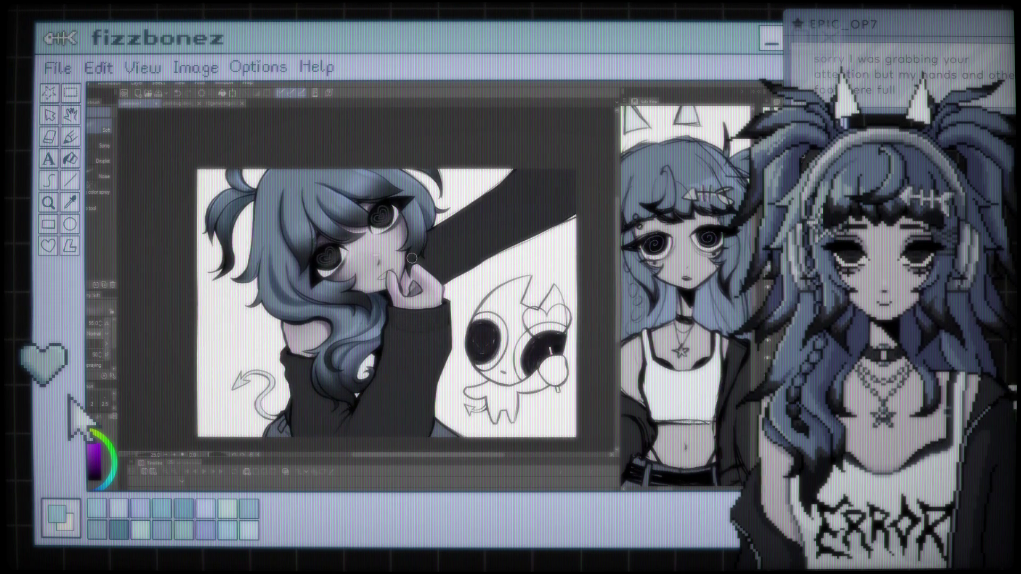
pyautogui.scroll(1, 412, 259)
pyautogui.scroll(1, 366, 268)
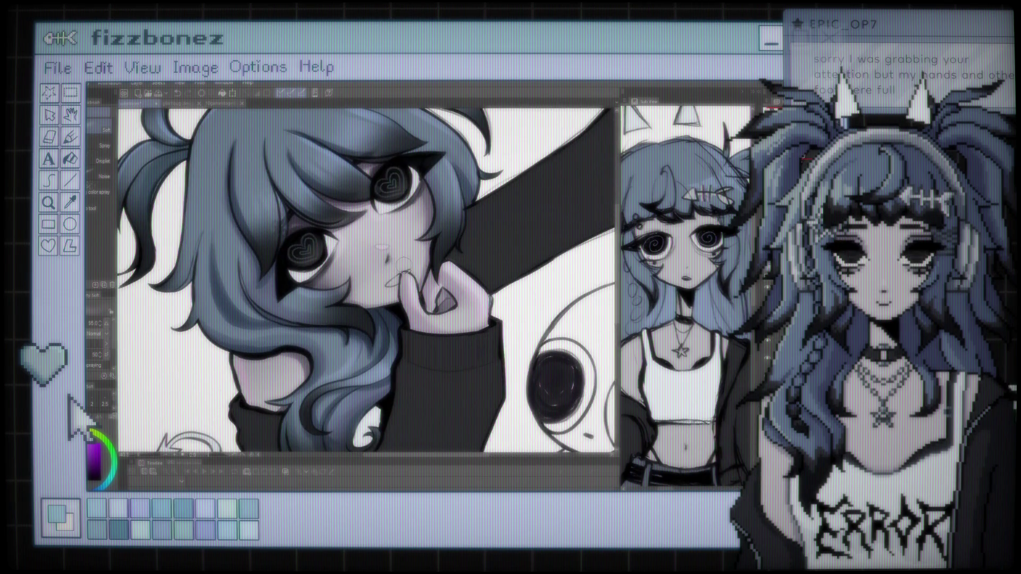
pyautogui.scroll(1, 410, 234)
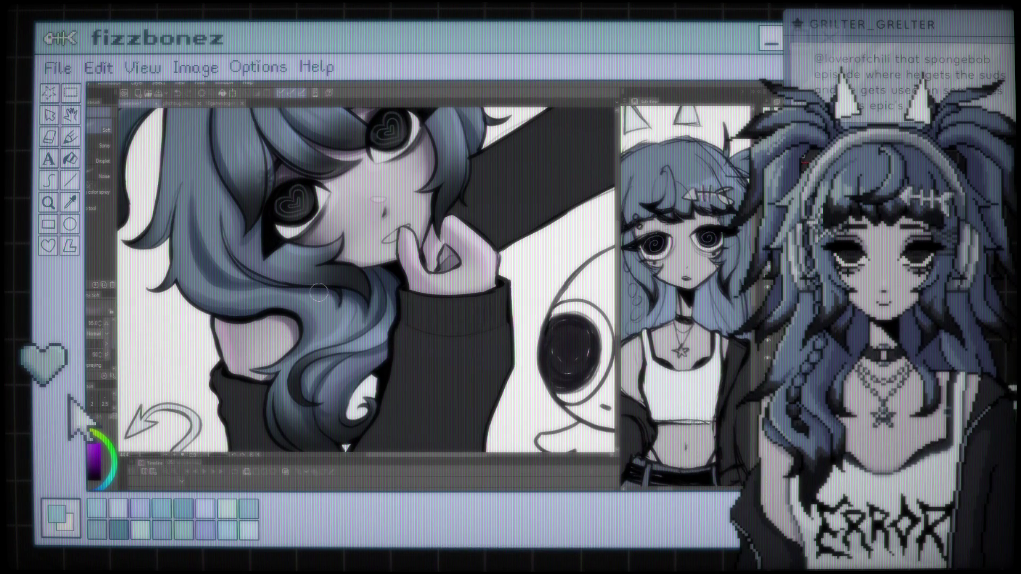
pyautogui.hotkey('ctrl', '0')
pyautogui.scroll(5, 338, 262)
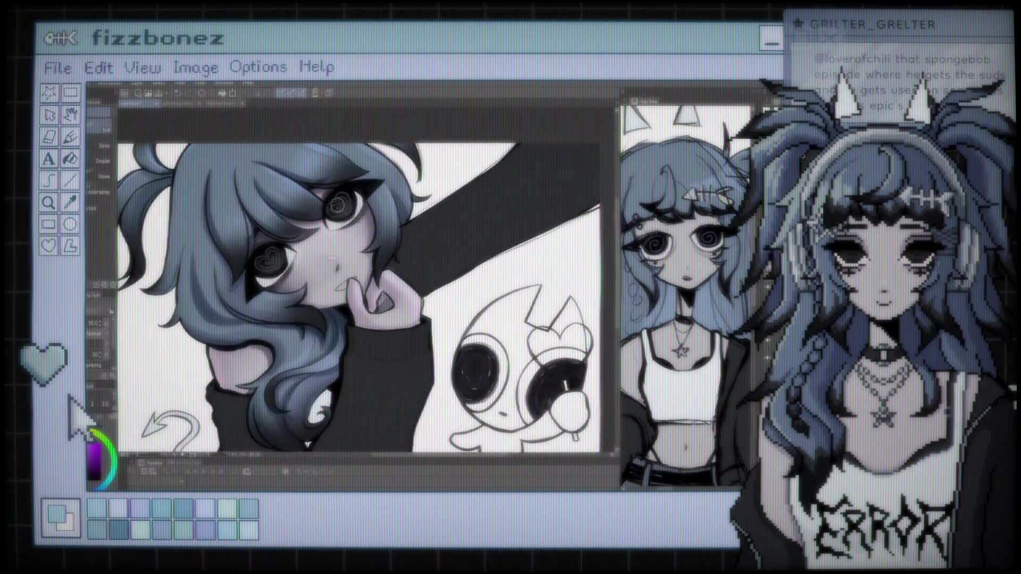
pyautogui.hotkey('ctrl', '0')
pyautogui.scroll(5, 340, 248)
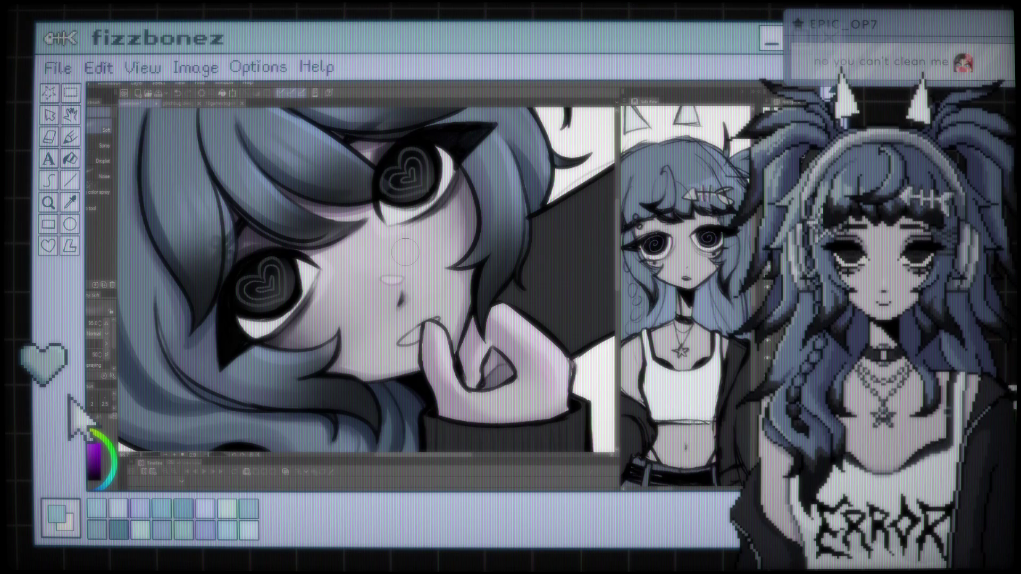
pyautogui.moveTo(339, 248); pyautogui.dragTo(406, 249)
pyautogui.scroll(-3, 405, 246)
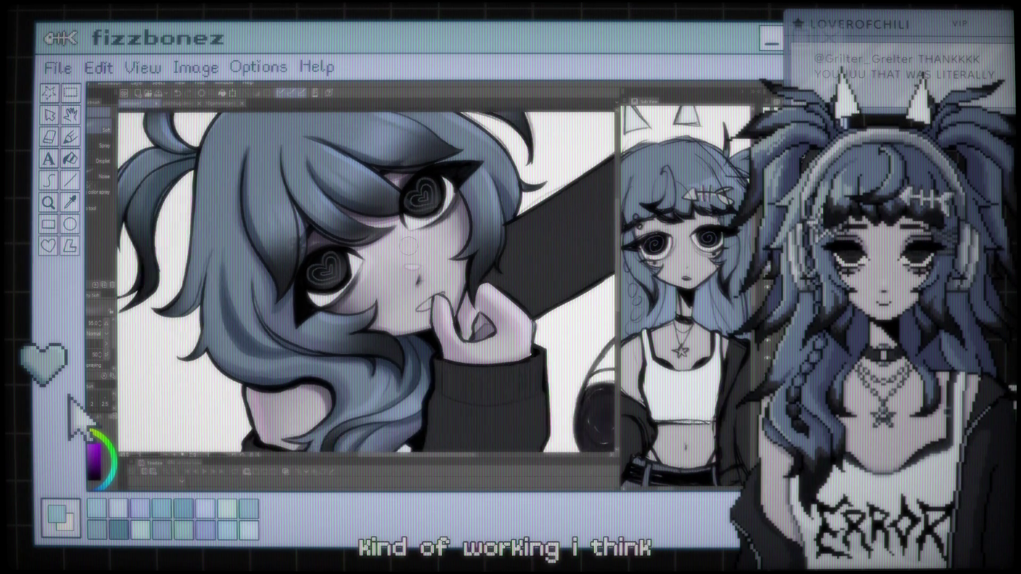
pyautogui.scroll(-3, 403, 242)
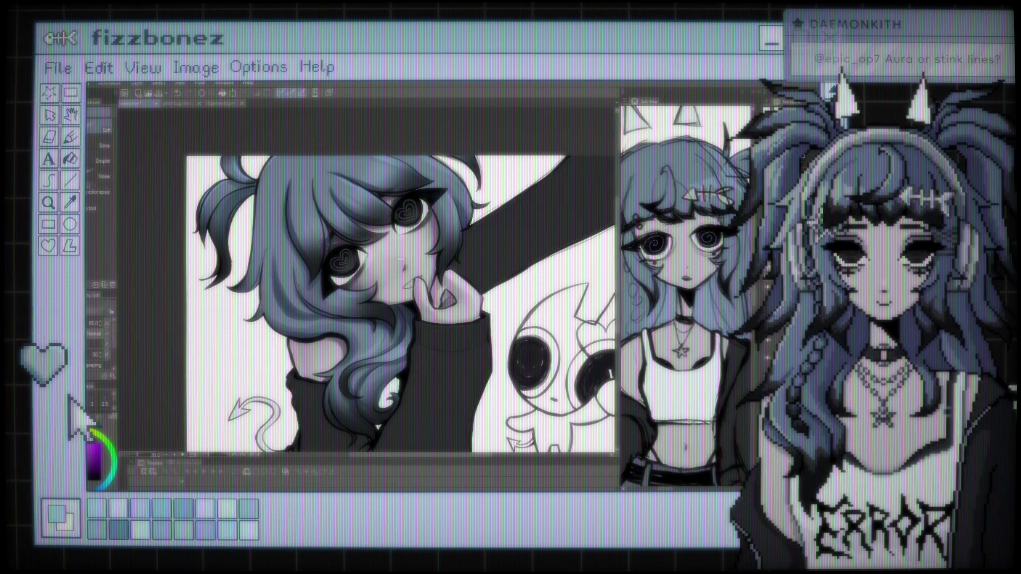
# Pan the illustration sideways, then swap the Eyedropper for the Soft airbrush
pyautogui.scroll(-3, 377, 287)
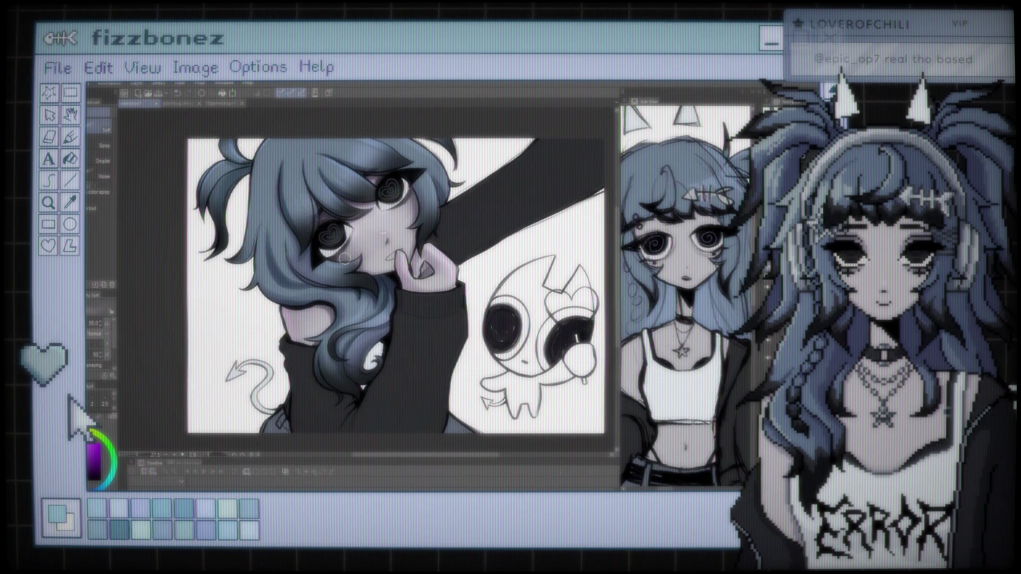
pyautogui.moveTo(345, 259); pyautogui.dragTo(320, 266)
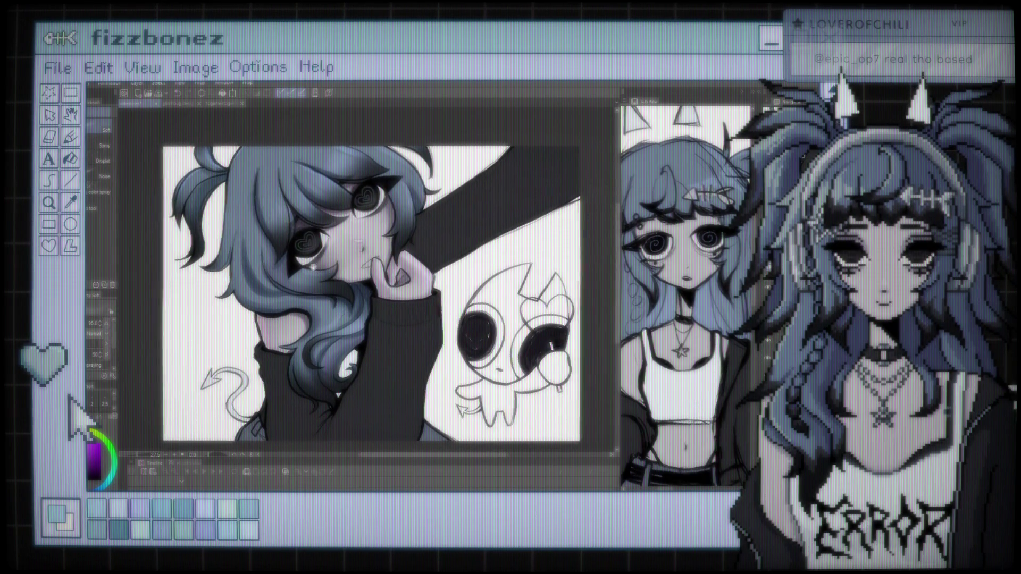
pyautogui.scroll(2, 299, 263)
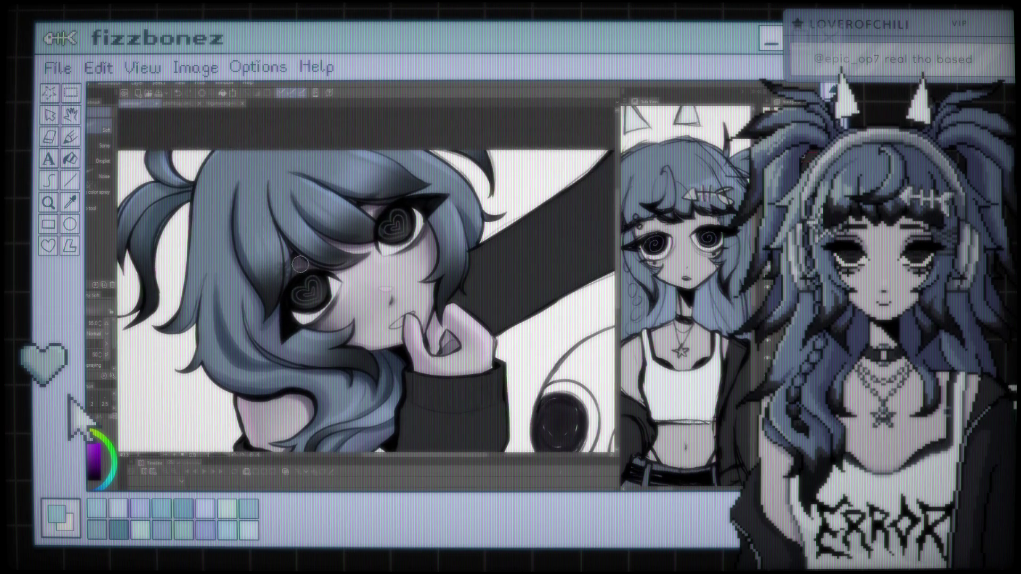
pyautogui.scroll(-1, 443, 283)
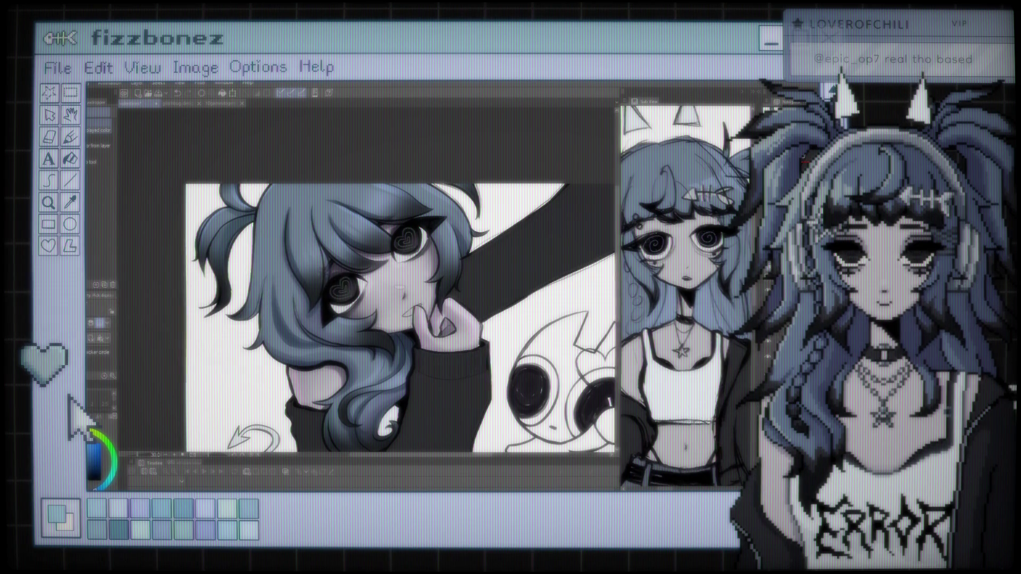
pyautogui.press('b')
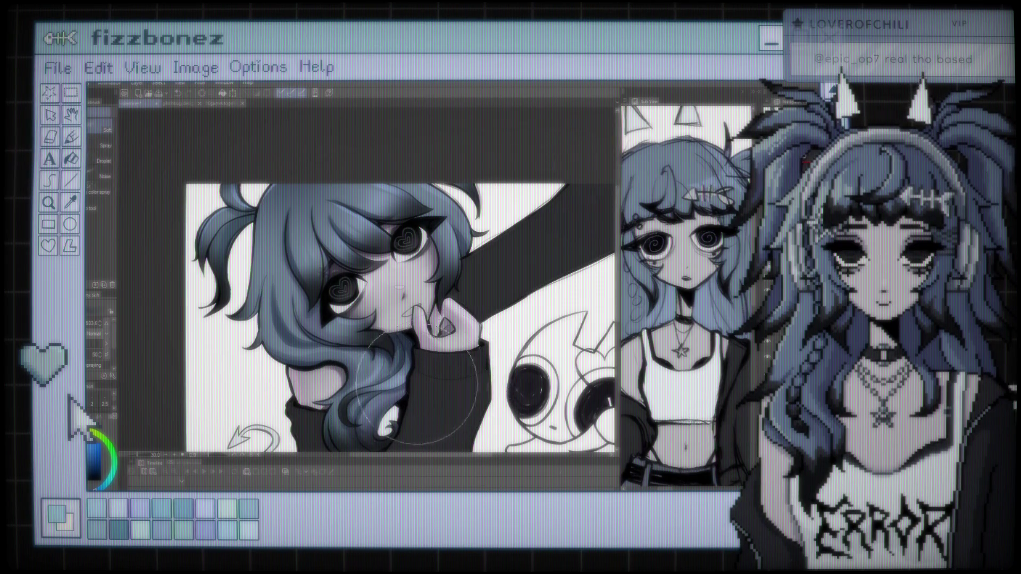
pyautogui.scroll(-3, 372, 319)
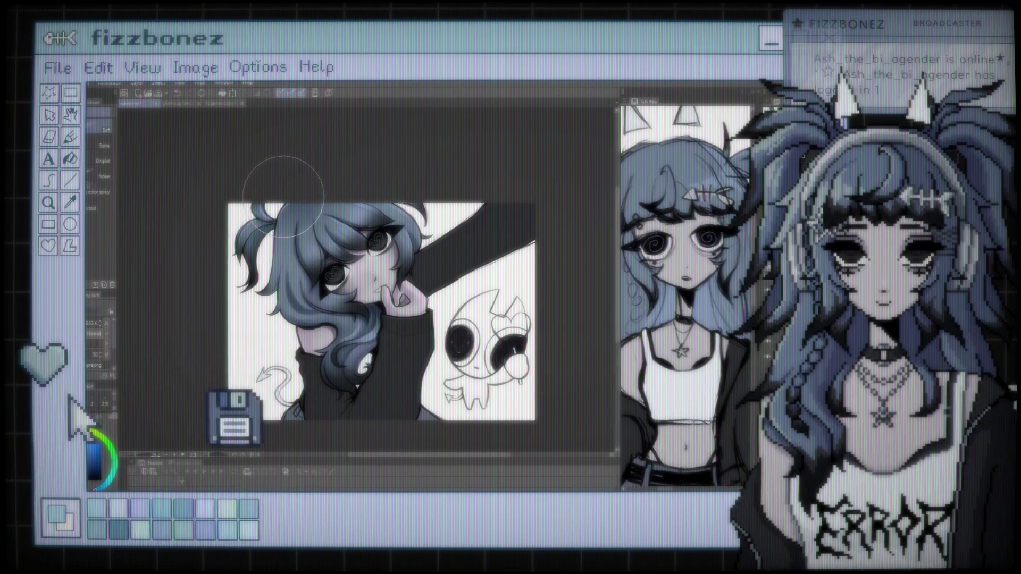
# Shade the girl's blue hair and face, zooming in and out as needed
pyautogui.scroll(3, 290, 192)
pyautogui.scroll(1, 364, 202)
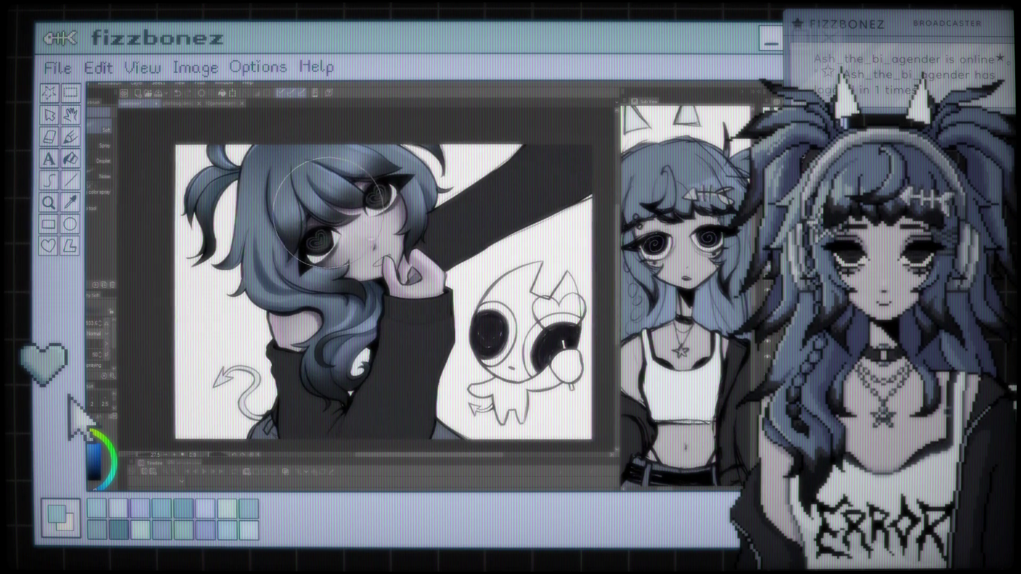
pyautogui.scroll(1, 363, 202)
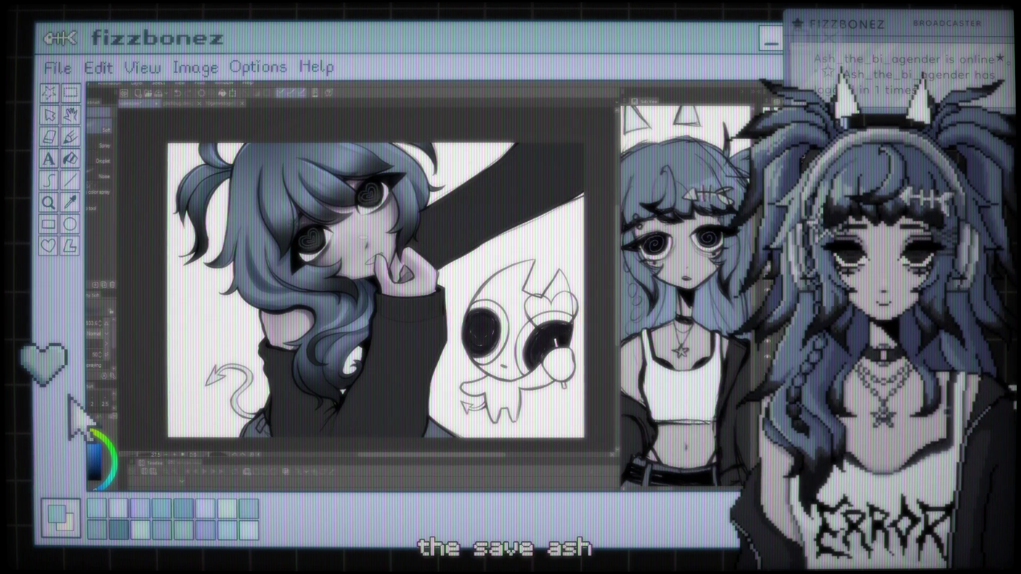
pyautogui.scroll(1, 383, 258)
pyautogui.scroll(-2, 383, 258)
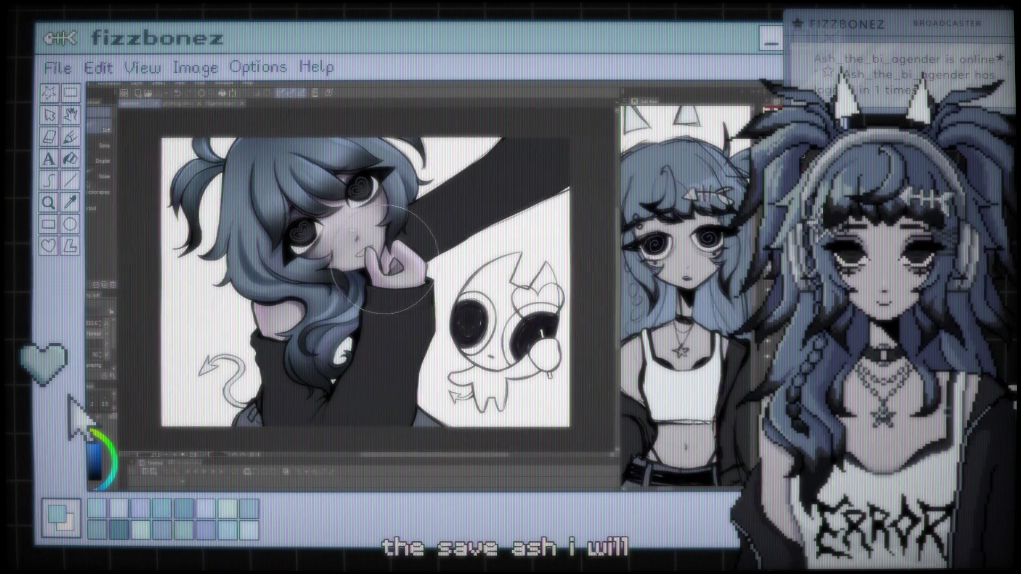
pyautogui.scroll(1, 372, 256)
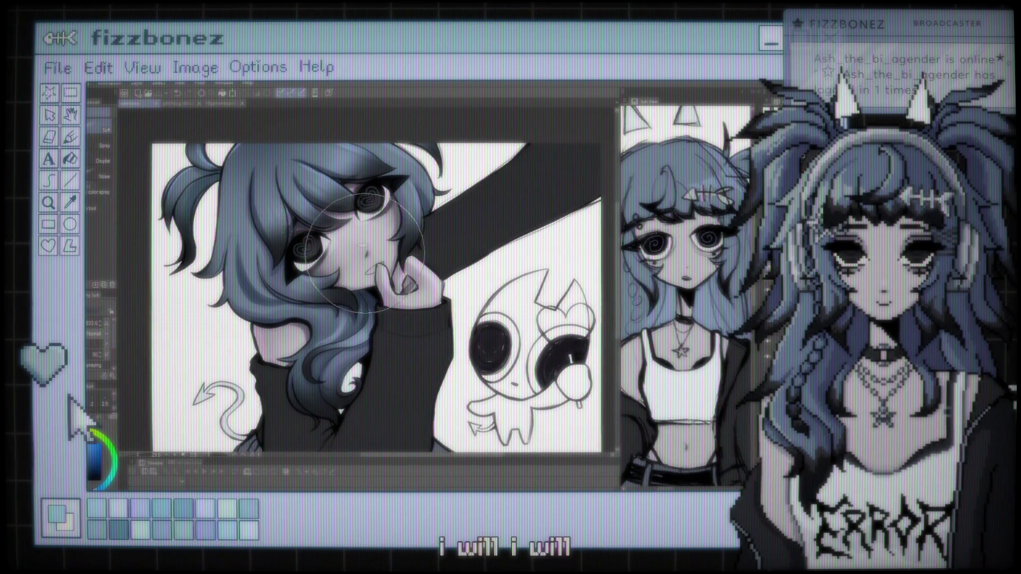
pyautogui.scroll(-1, 385, 288)
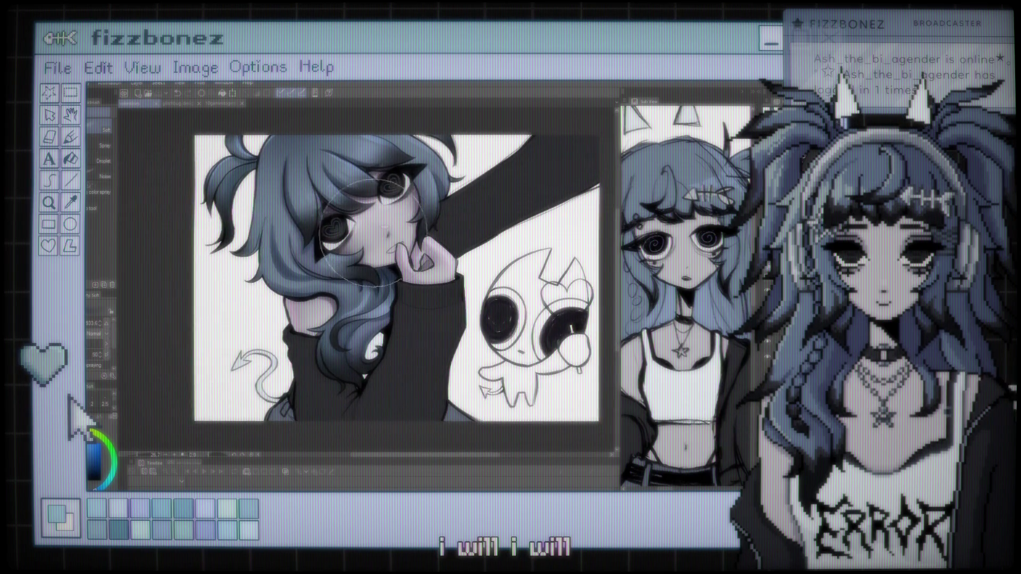
pyautogui.scroll(2, 386, 288)
pyautogui.scroll(-1, 383, 290)
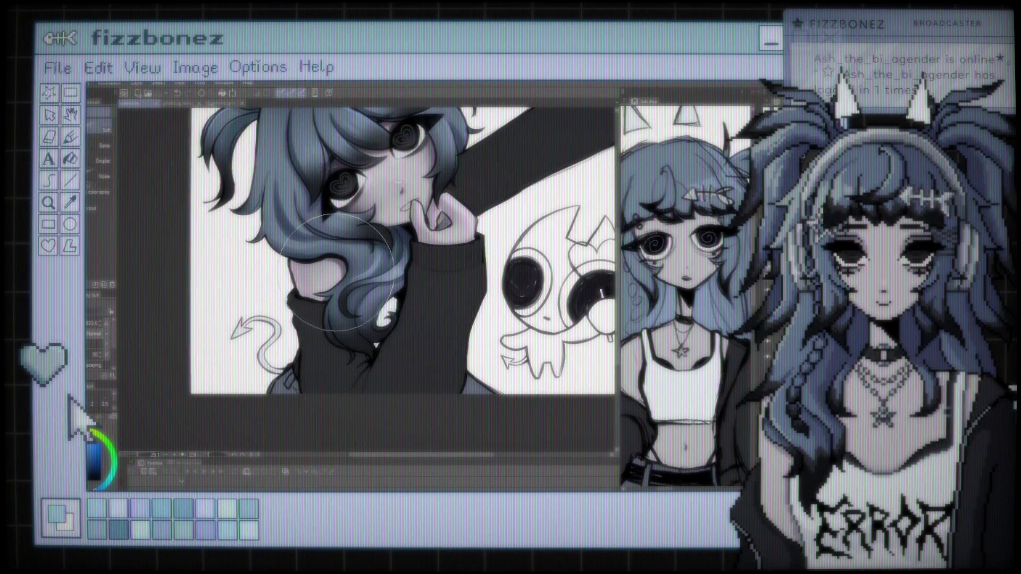
pyautogui.scroll(1, 336, 272)
# Shade the pink-lit hand, view the whole illustration, then zoom back in on the face
pyautogui.scroll(1, 391, 313)
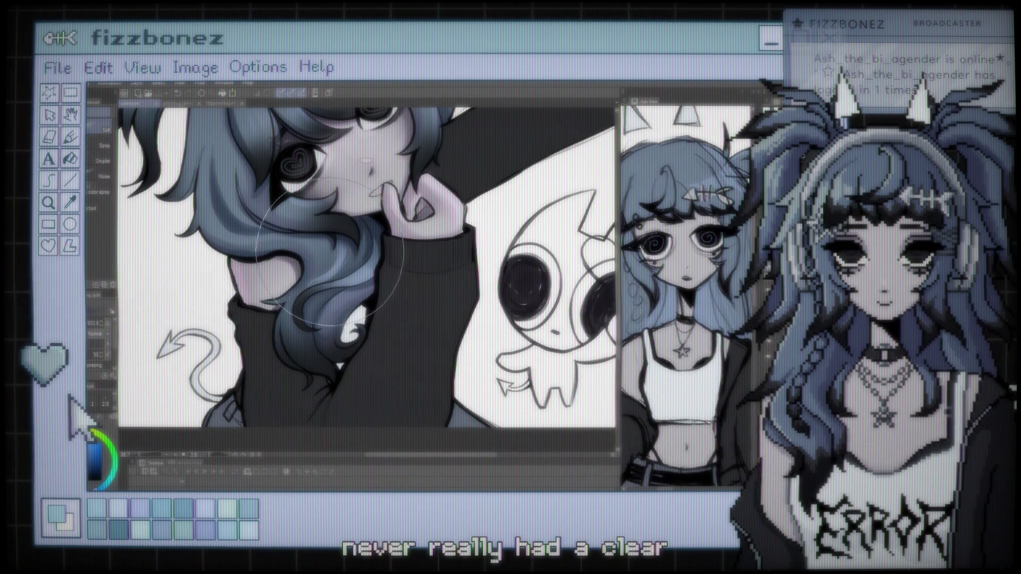
pyautogui.scroll(-3, 329, 250)
pyautogui.scroll(-1, 330, 244)
pyautogui.scroll(2, 330, 240)
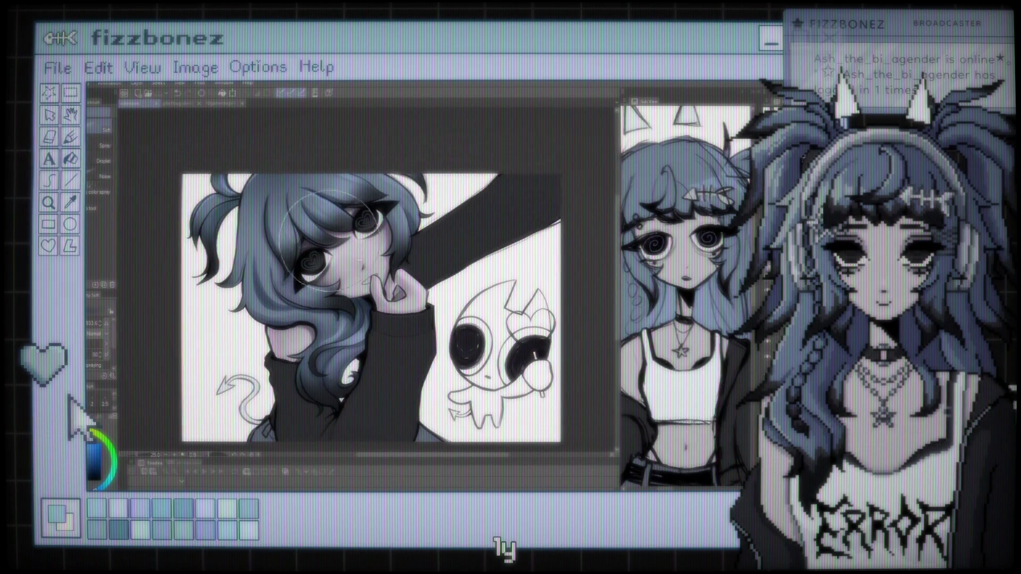
pyautogui.scroll(2, 331, 232)
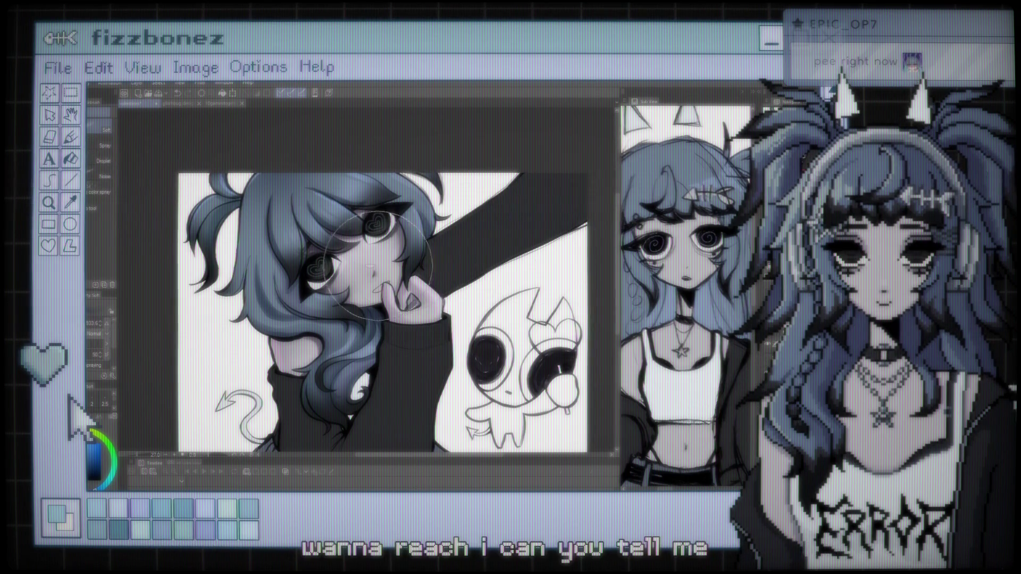
pyautogui.scroll(2, 378, 266)
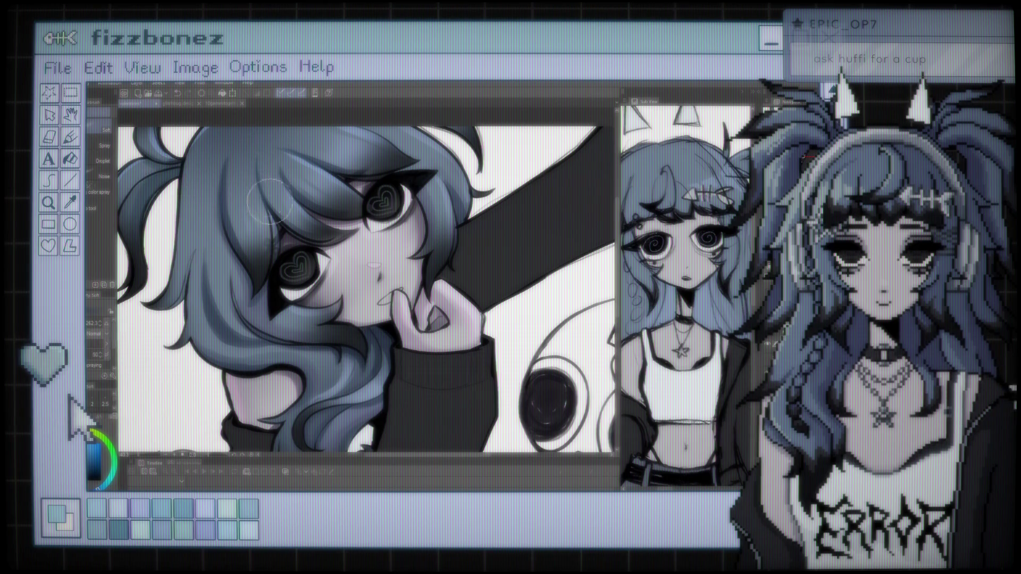
pyautogui.hotkey('ctrl', '-')
pyautogui.hotkey('ctrl', '-')
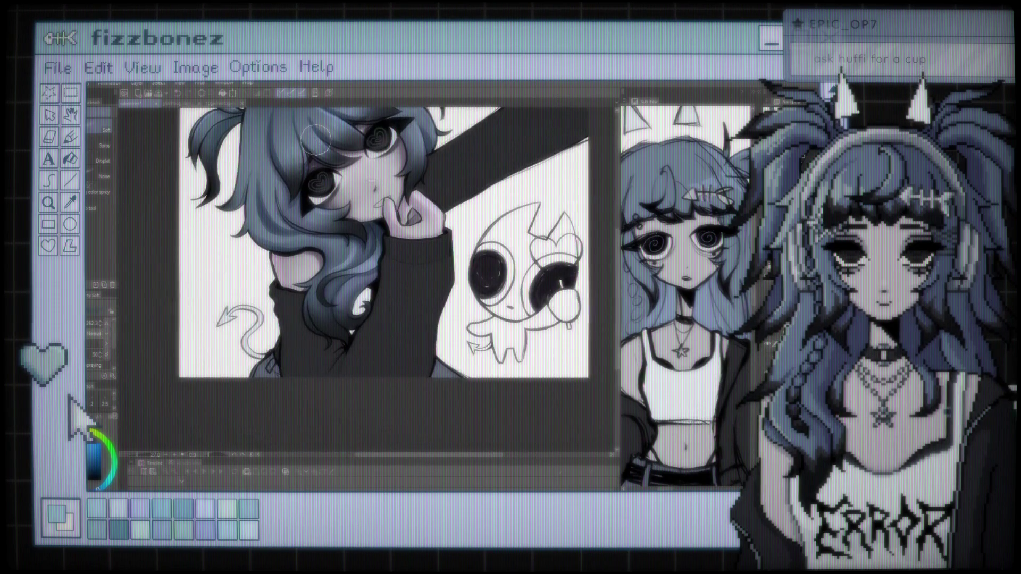
pyautogui.hotkey('ctrl', '+')
pyautogui.hotkey('ctrl', '+')
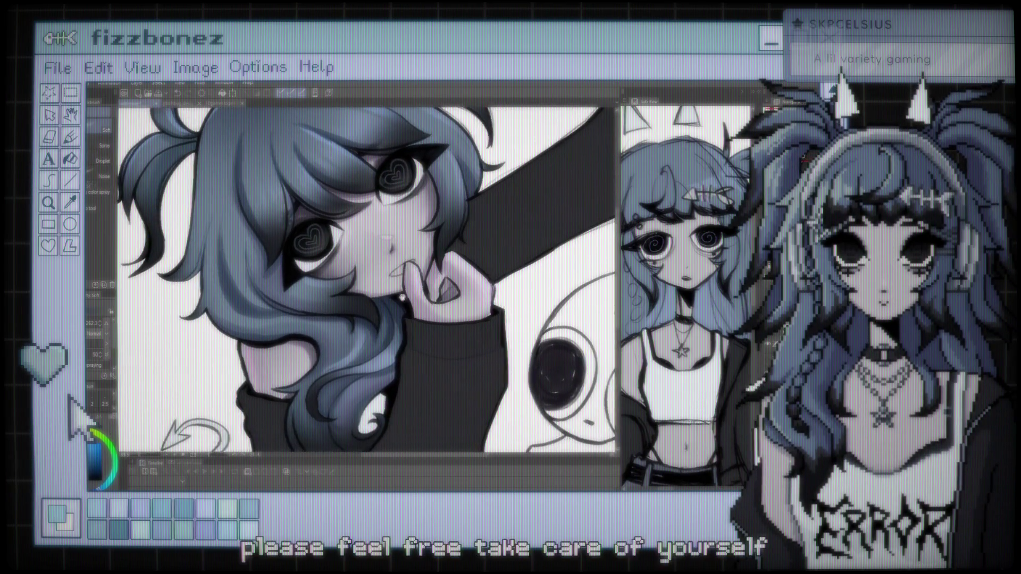
pyautogui.scroll(3, 348, 348)
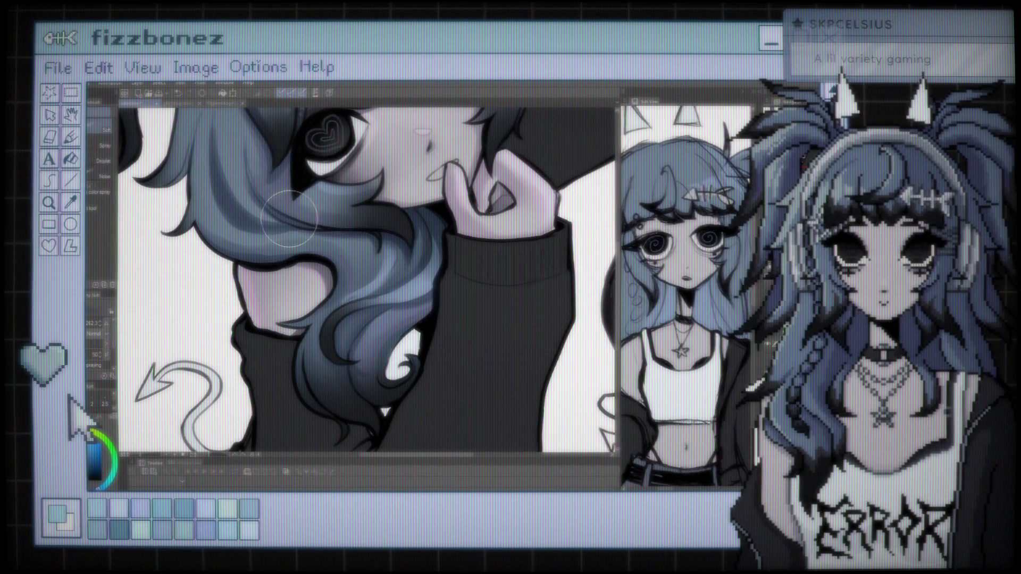
pyautogui.scroll(-5, 314, 239)
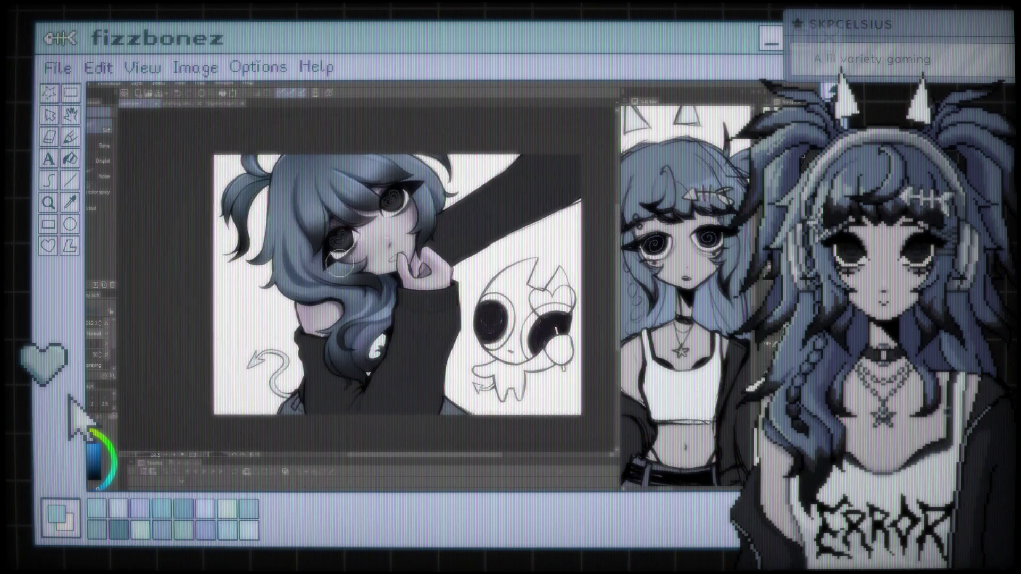
pyautogui.scroll(3, 339, 262)
pyautogui.scroll(2, 404, 212)
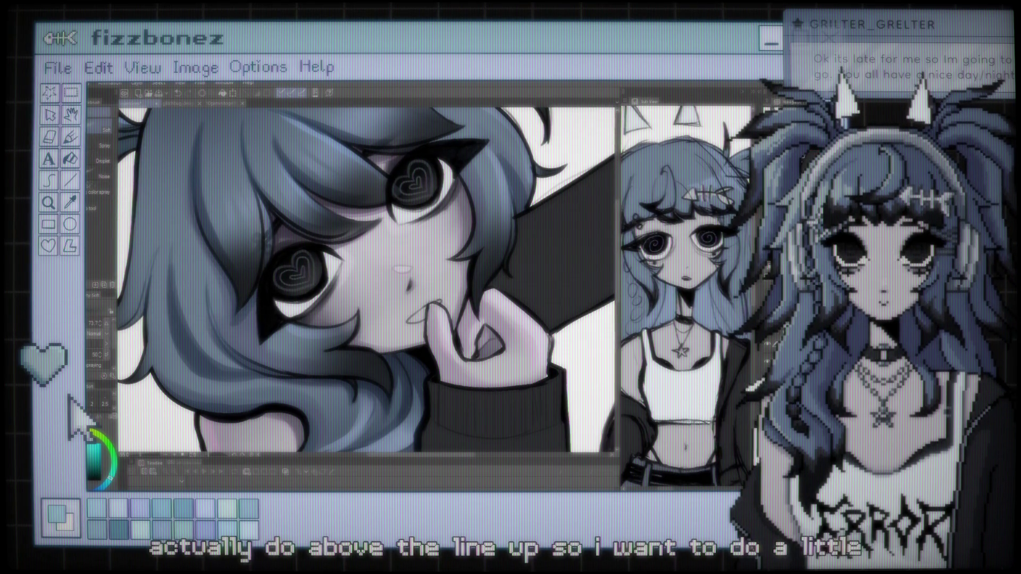
# Blend the skin shading around the eyes, nose and mouth with a brush sub-tool
pyautogui.press('b')
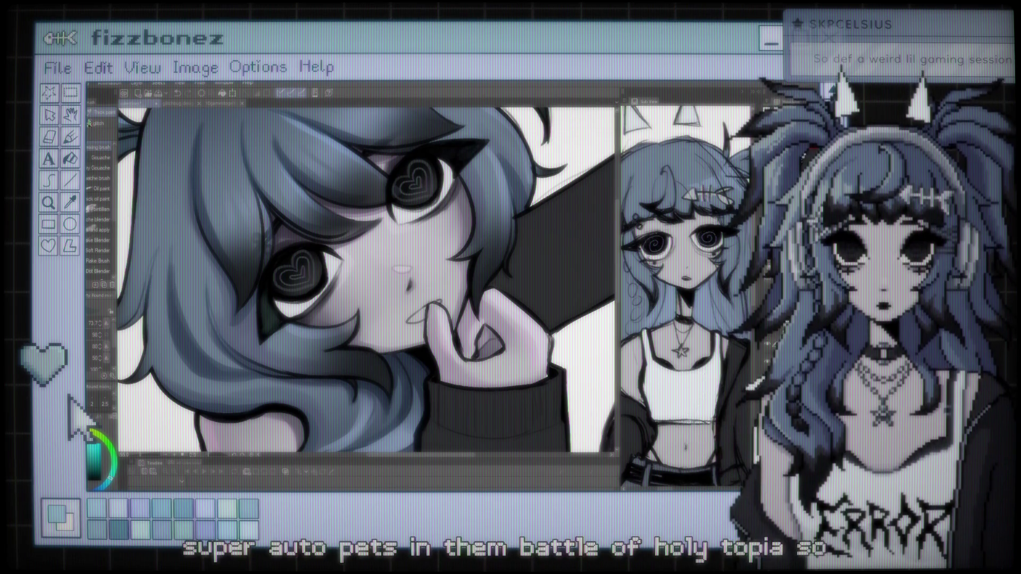
pyautogui.scroll(1, 328, 281)
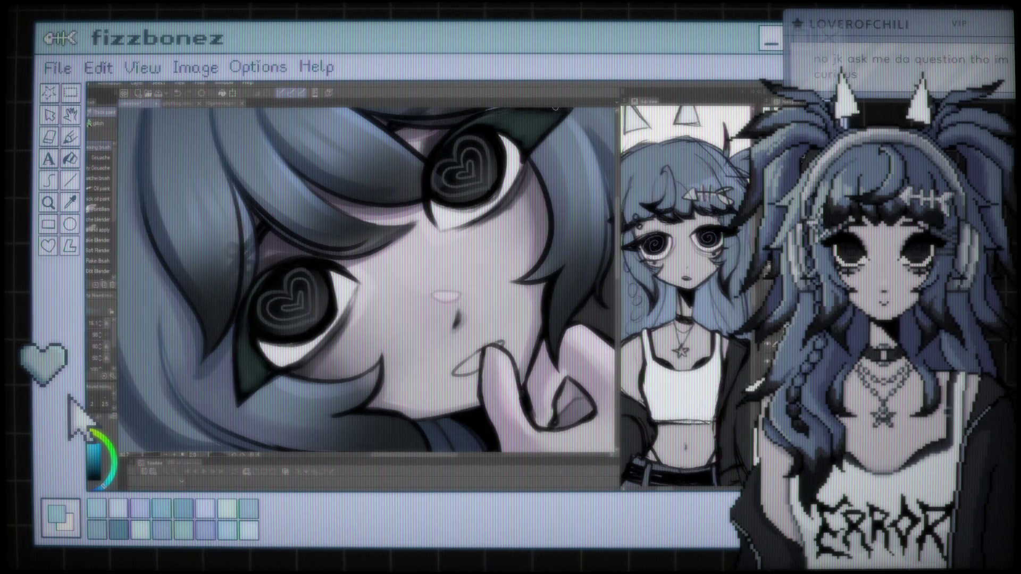
# Refine shading around the upper heart-shaped eye and nearby hair, then pick the Soft airbrush
pyautogui.scroll(-3, 446, 215)
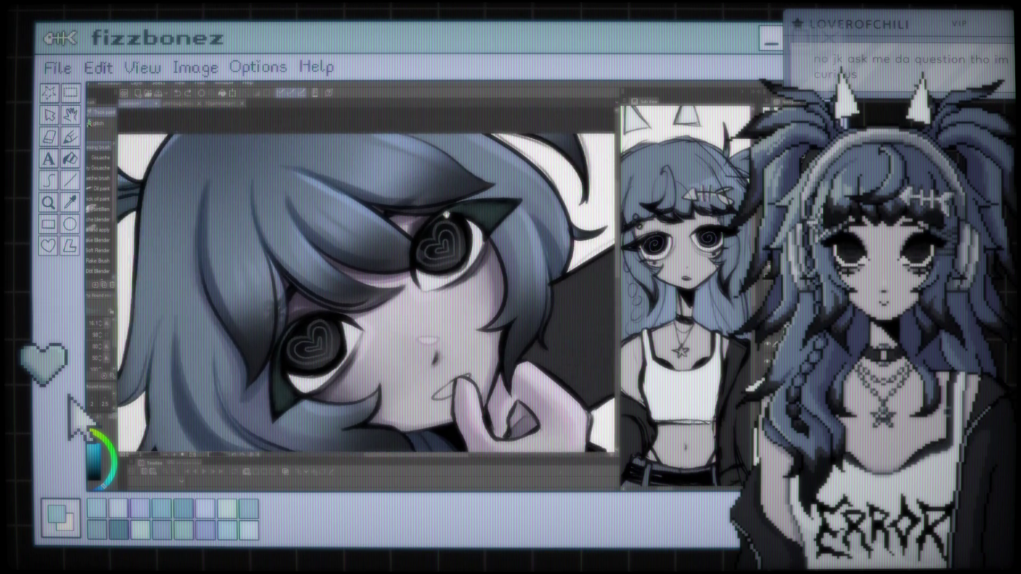
pyautogui.scroll(2, 446, 215)
pyautogui.scroll(2, 457, 211)
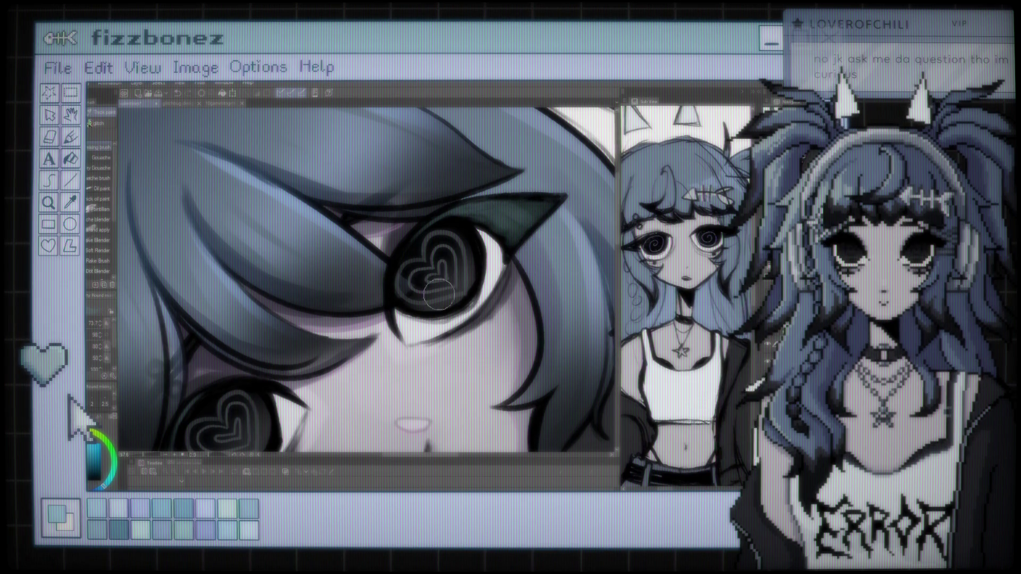
pyautogui.scroll(-5, 438, 294)
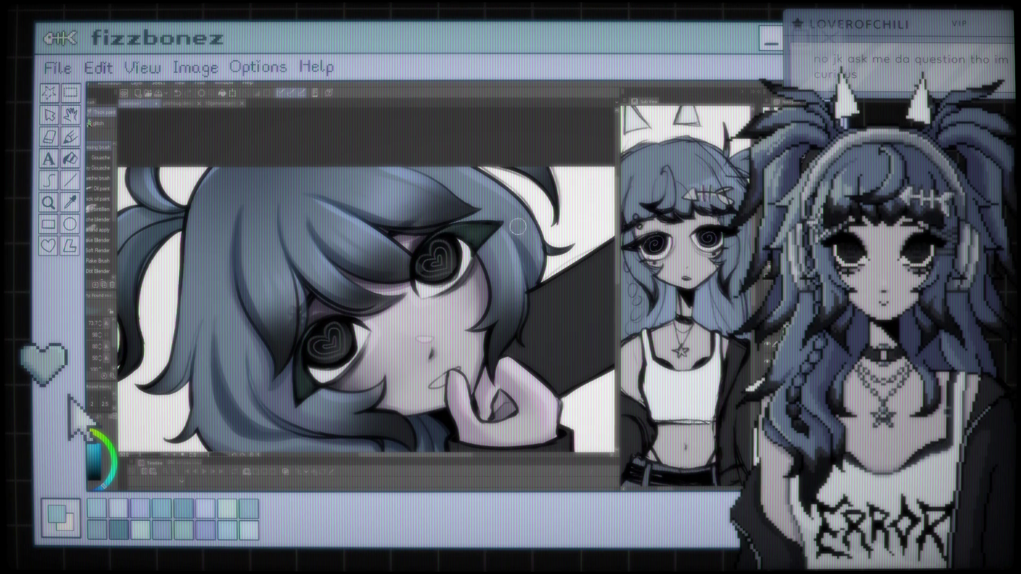
pyautogui.scroll(-3, 522, 213)
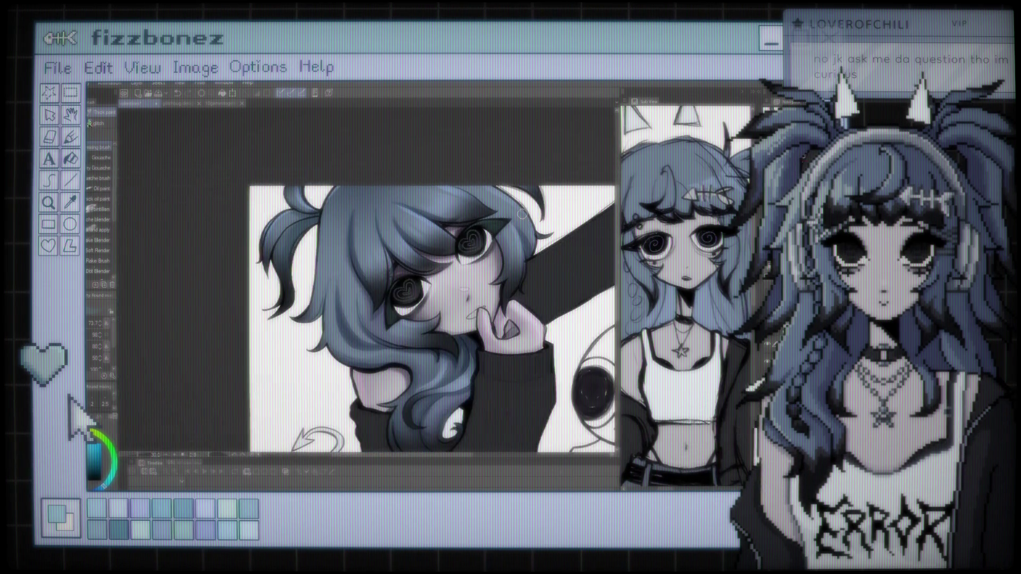
pyautogui.scroll(3, 353, 211)
pyautogui.scroll(2, 340, 239)
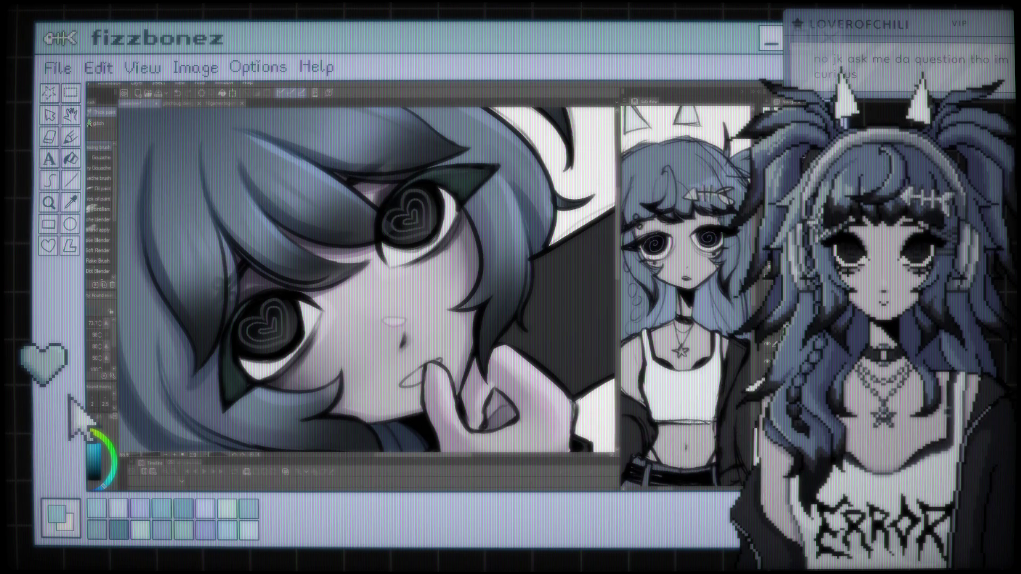
pyautogui.press('b')
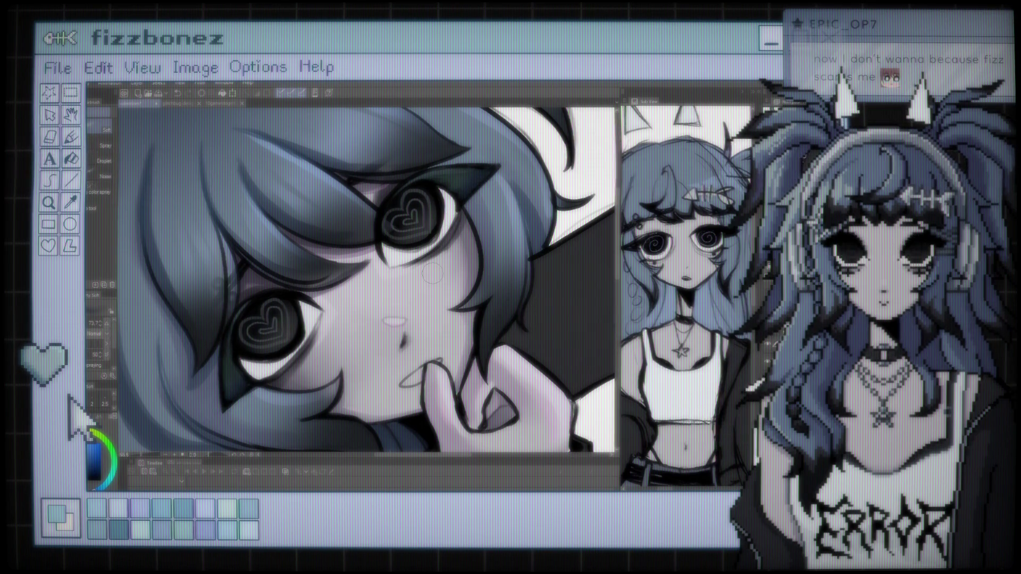
pyautogui.scroll(-3, 432, 269)
# Spray soft pink blush onto the girl's cheeks and nose with the Soft airbrush
pyautogui.scroll(3, 383, 220)
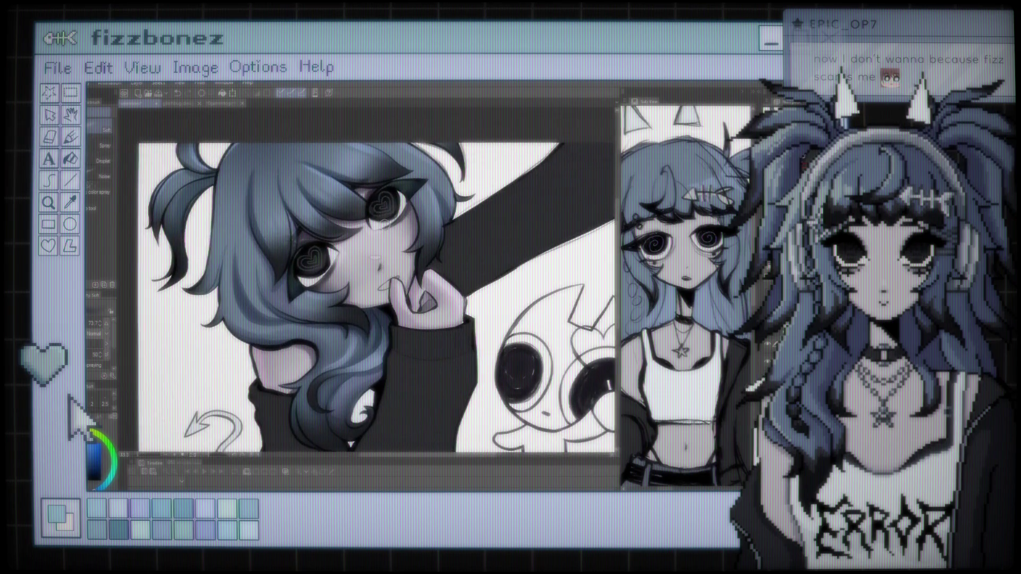
pyautogui.scroll(5, 380, 221)
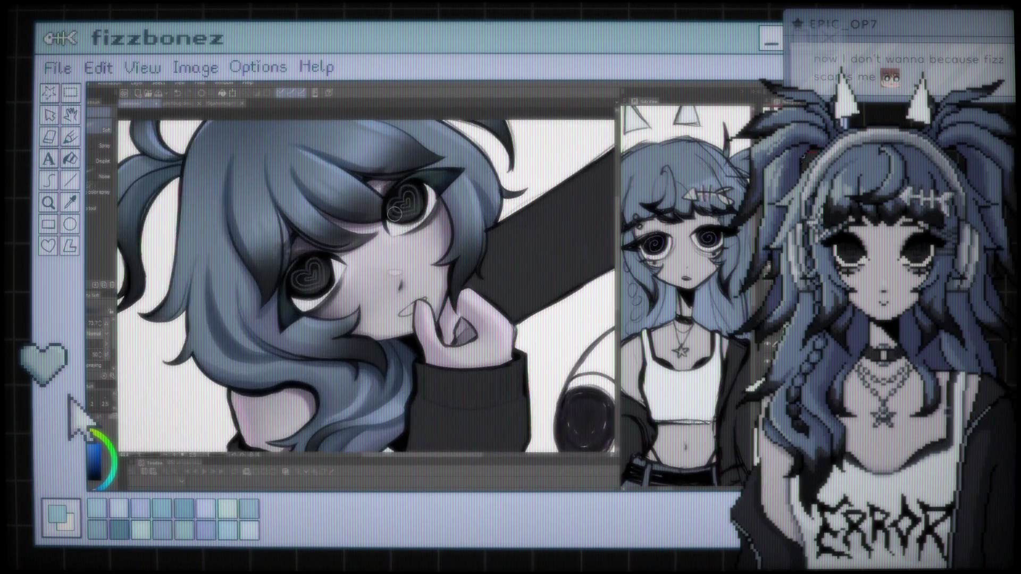
pyautogui.scroll(1, 366, 220)
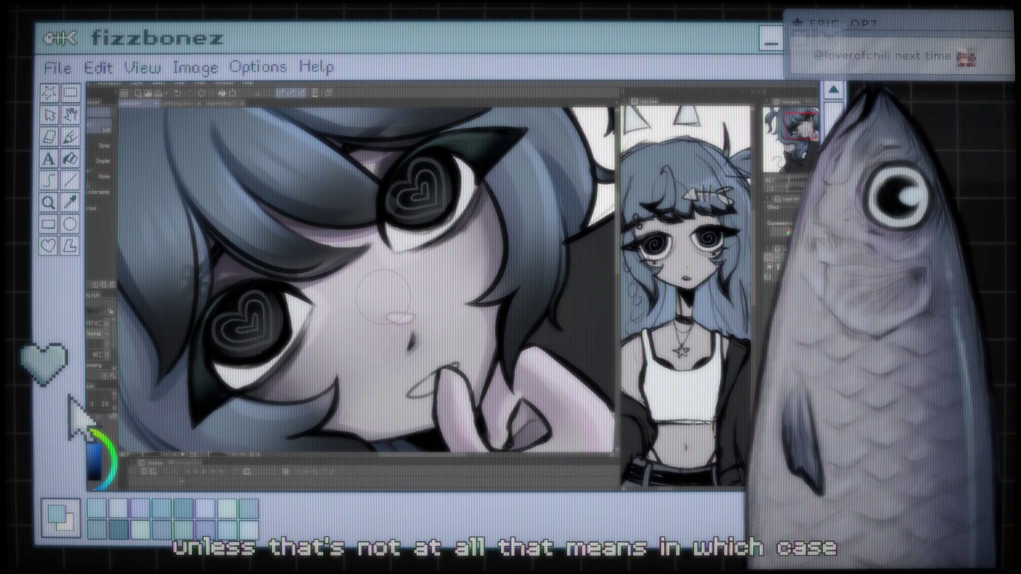
pyautogui.scroll(-5, 383, 295)
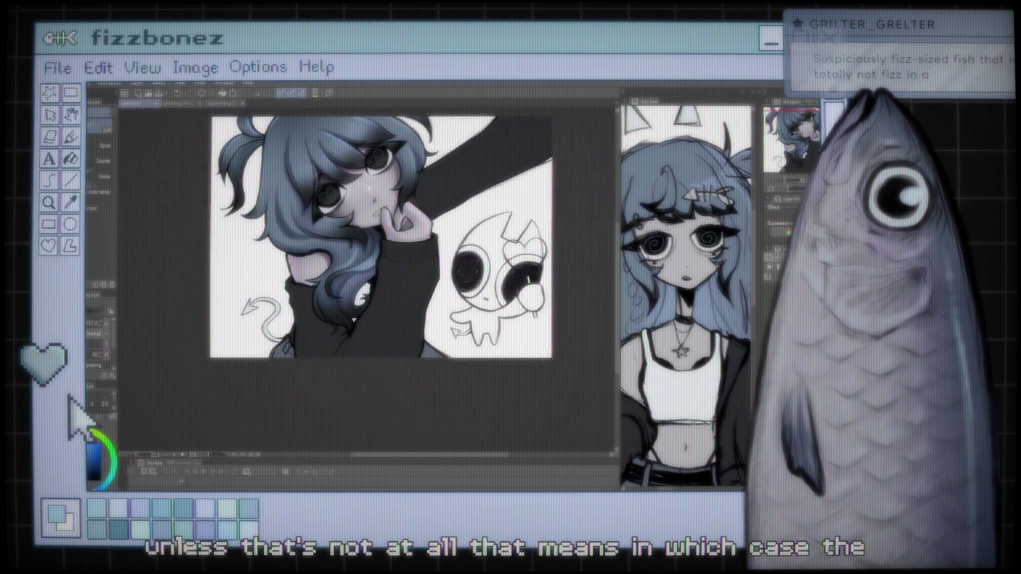
# Zoom in and out over the girl's face and the ghost, then take the Eyedropper
pyautogui.scroll(2, 338, 262)
pyautogui.scroll(2, 338, 260)
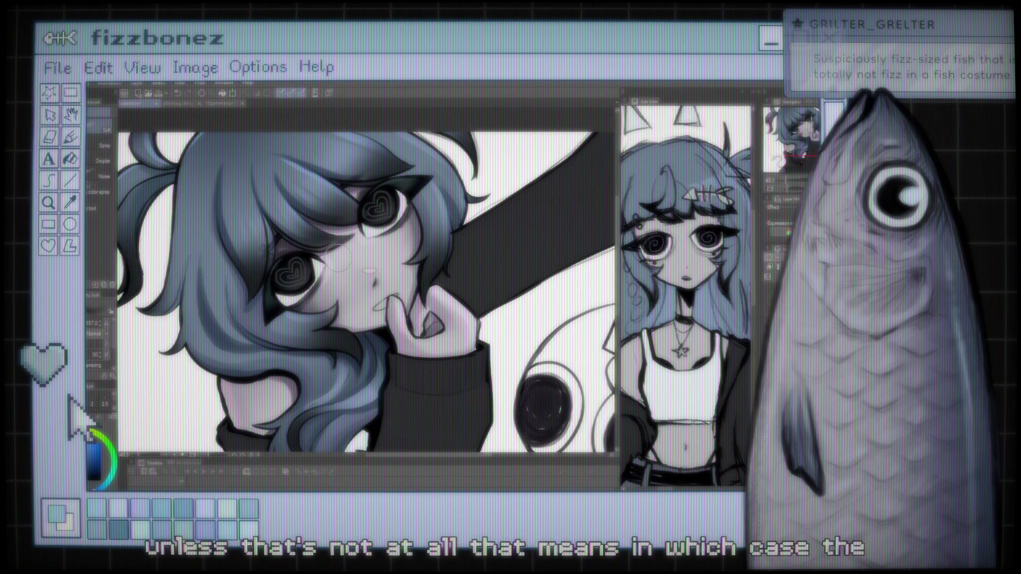
pyautogui.scroll(-2, 339, 260)
pyautogui.scroll(-2, 338, 260)
pyautogui.scroll(-2, 338, 260)
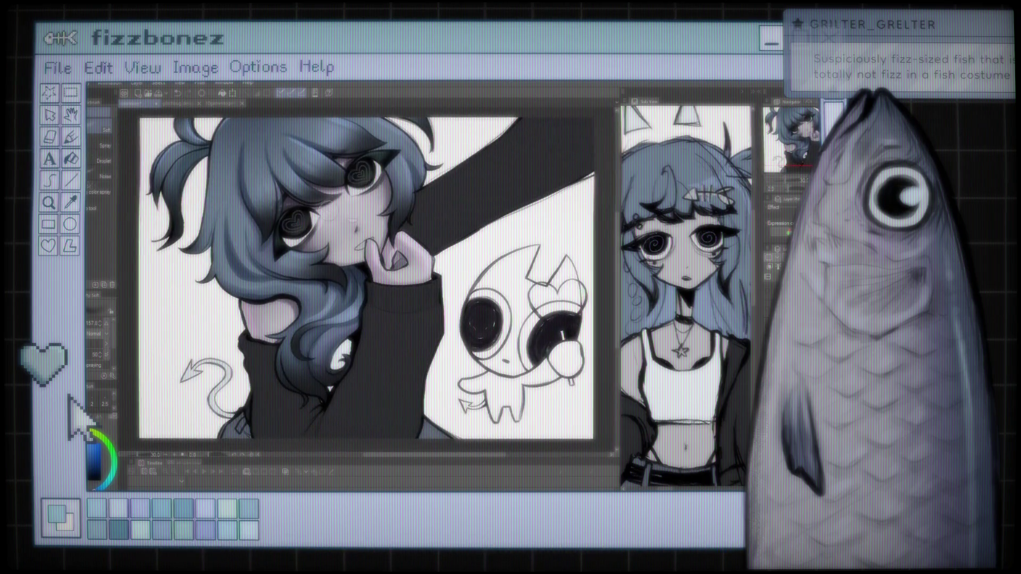
pyautogui.scroll(1, 387, 188)
pyautogui.scroll(2, 387, 187)
pyautogui.scroll(-1, 387, 187)
pyautogui.scroll(-1, 387, 187)
pyautogui.scroll(-2, 387, 187)
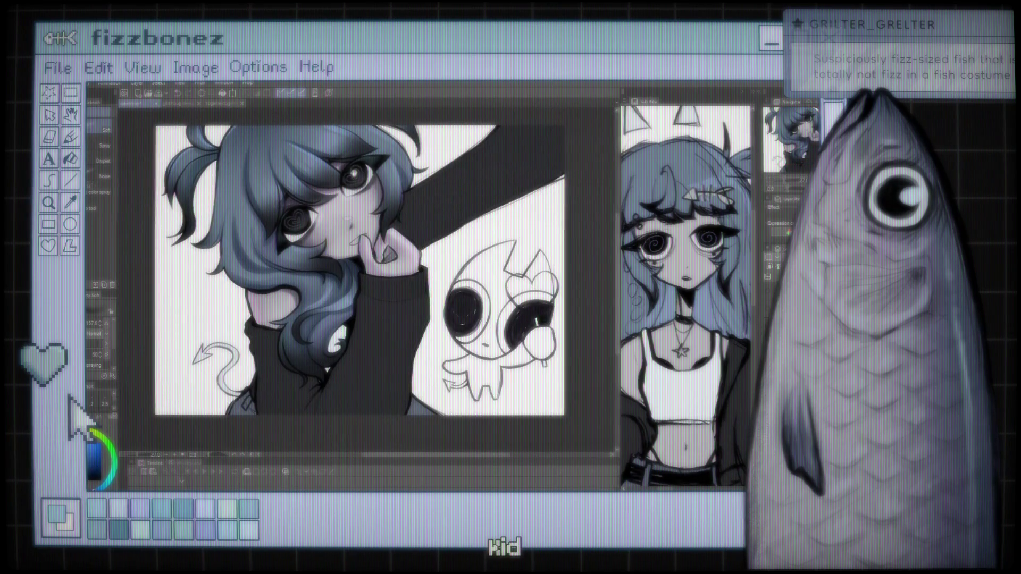
pyautogui.scroll(1, 387, 187)
pyautogui.scroll(-1, 367, 282)
pyautogui.scroll(-1, 367, 281)
pyautogui.scroll(-1, 375, 282)
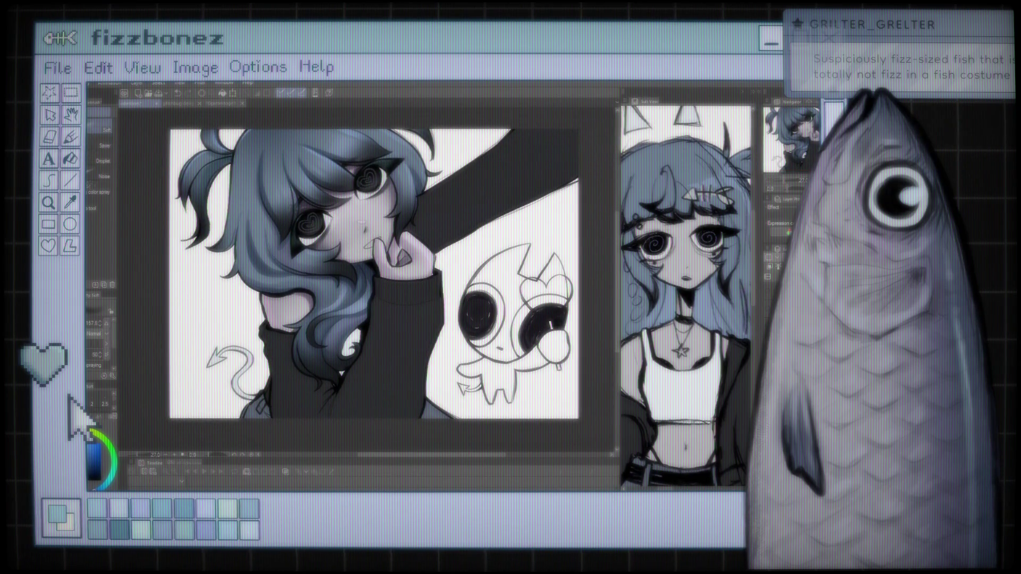
pyautogui.press('i')
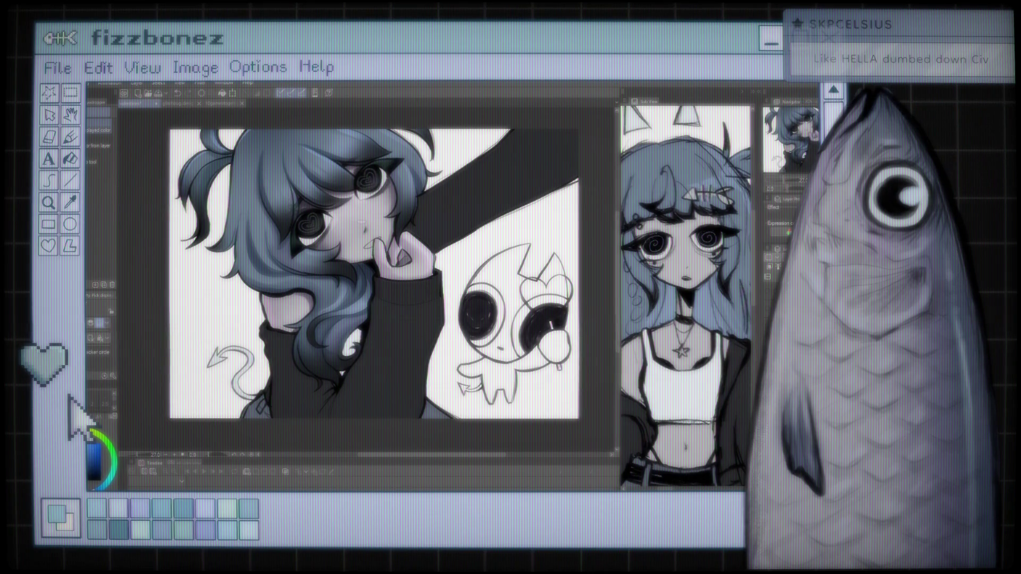
# Darken the sleeve shadow below the hand and fill the dark band beside it
pyautogui.press('b')
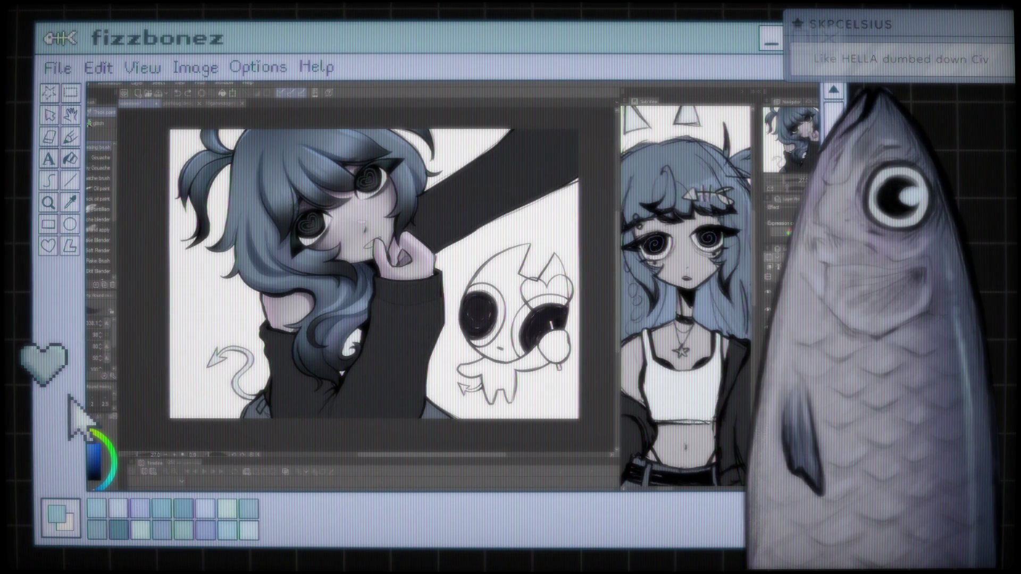
pyautogui.moveTo(382, 275); pyautogui.dragTo(392, 286)
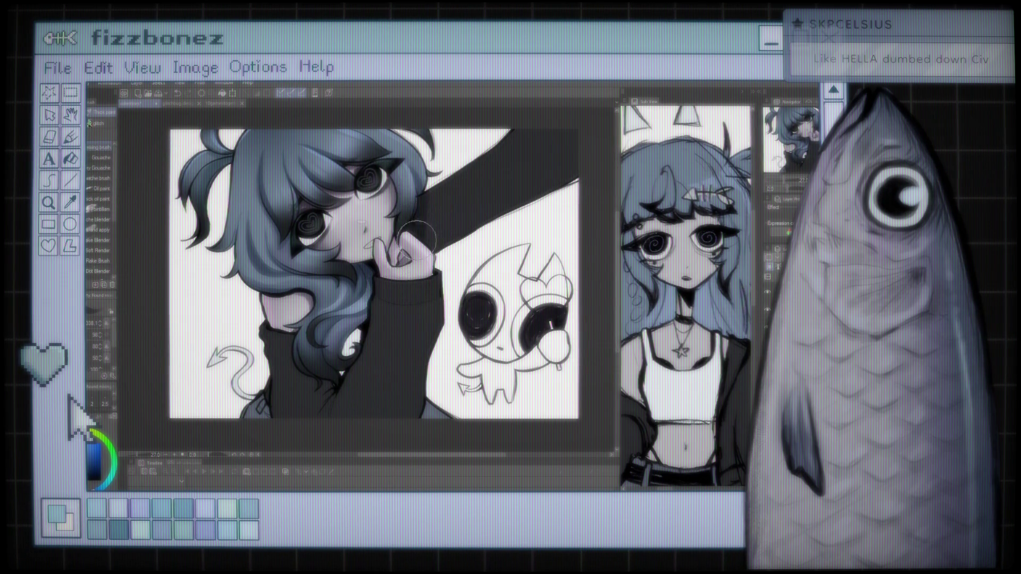
pyautogui.moveTo(452, 182); pyautogui.dragTo(434, 261)
pyautogui.moveTo(473, 160); pyautogui.dragTo(436, 278)
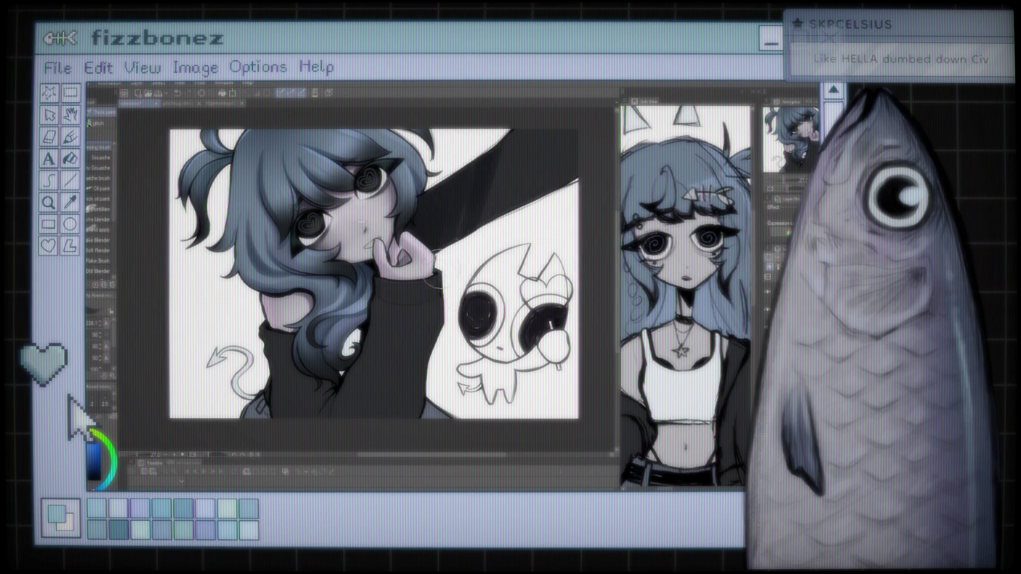
pyautogui.moveTo(511, 192); pyautogui.dragTo(437, 217)
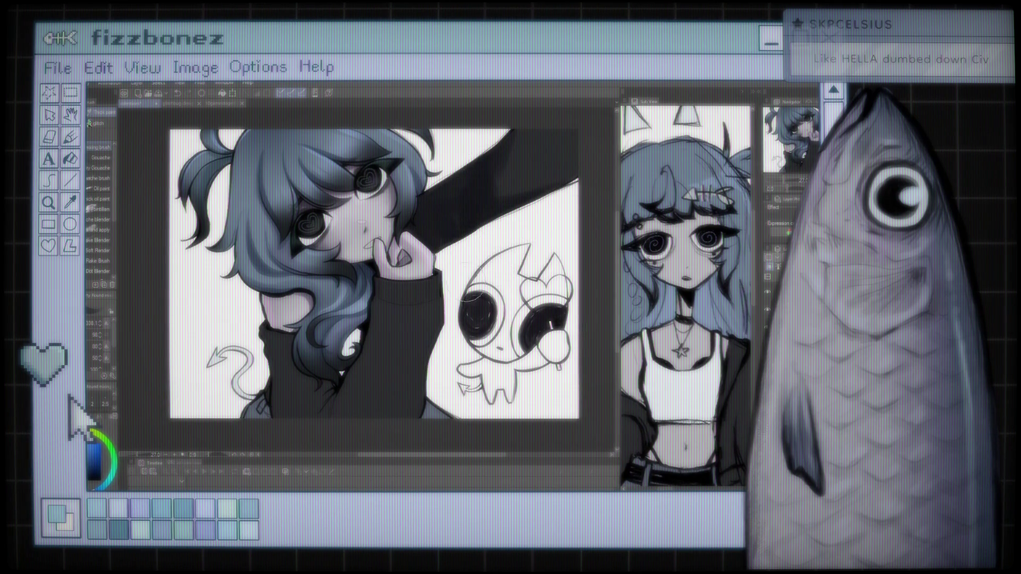
# Shade the sleeve under the hair, covering the lighter lower patch with dark
pyautogui.moveTo(374, 396); pyautogui.dragTo(343, 395)
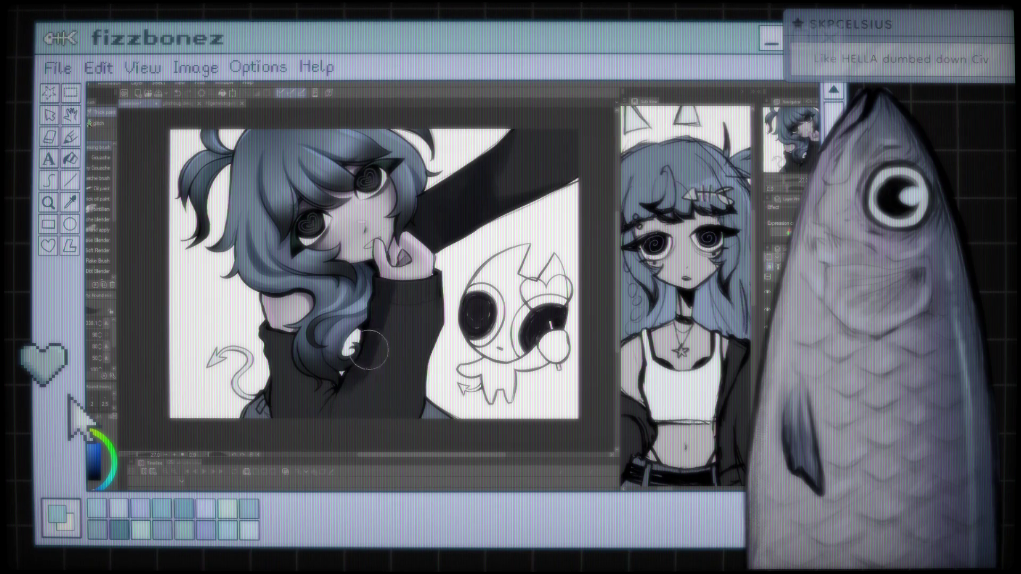
pyautogui.moveTo(387, 296); pyautogui.dragTo(331, 407)
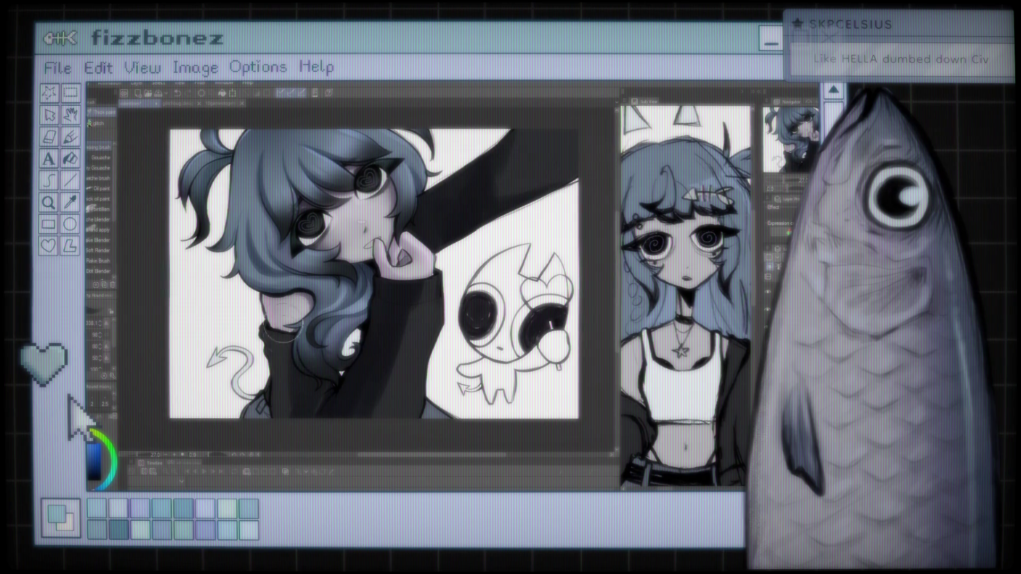
pyautogui.moveTo(291, 341); pyautogui.dragTo(299, 388)
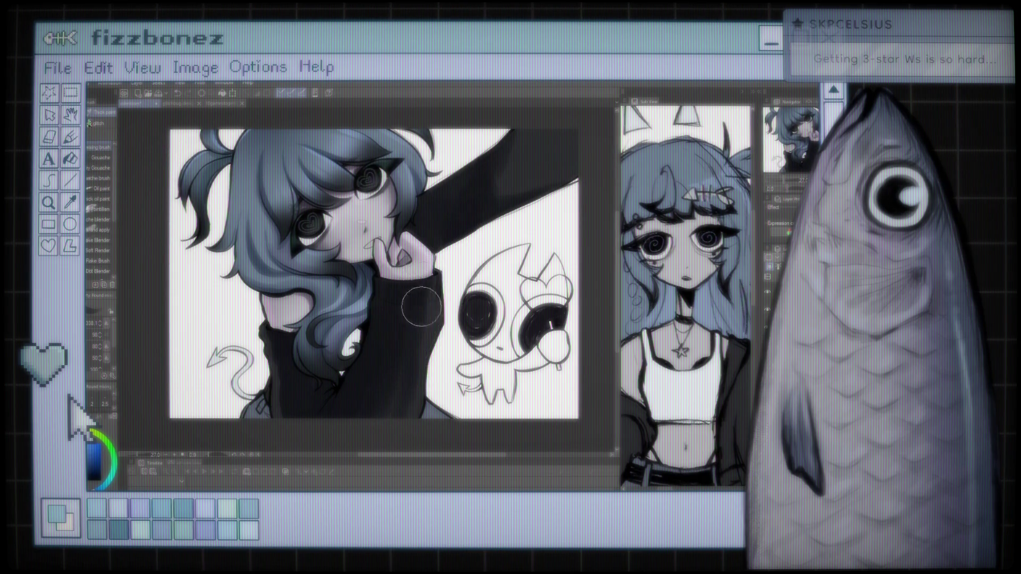
pyautogui.moveTo(281, 344); pyautogui.dragTo(277, 370)
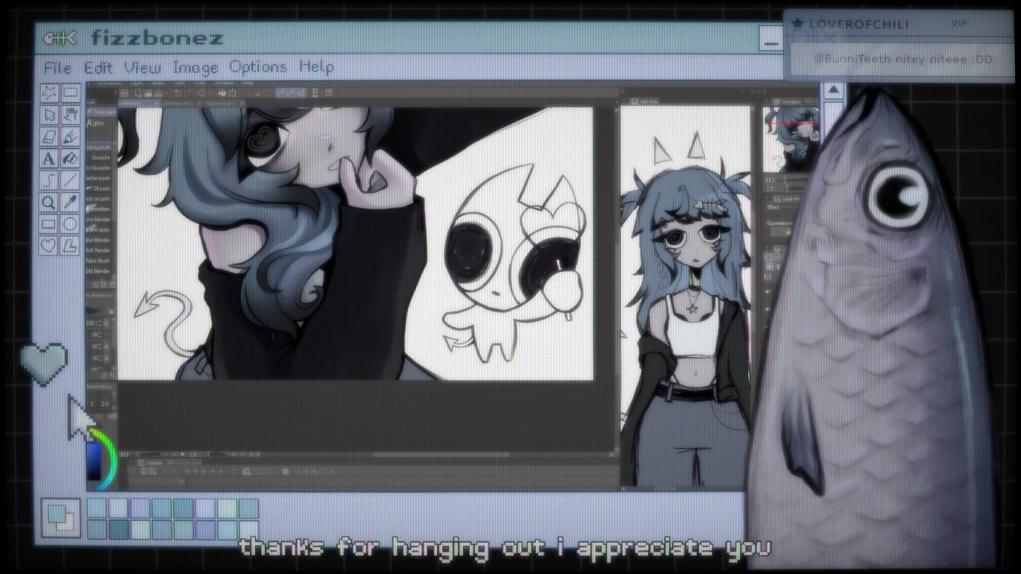
# Repaint the girl's spiral pupils as hearts using the pen and brush tools
pyautogui.scroll(-2, 411, 242)
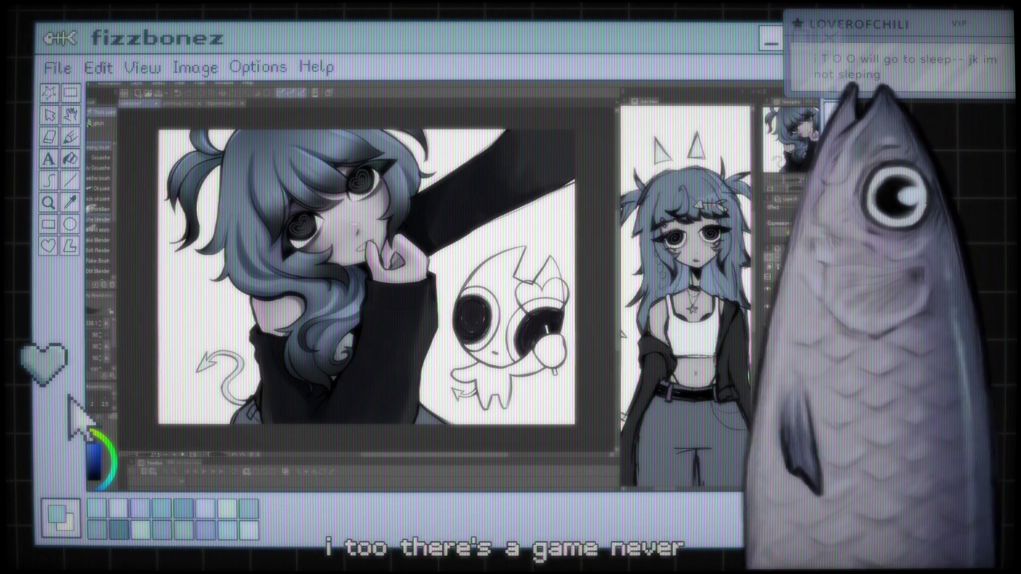
pyautogui.scroll(-2, 437, 339)
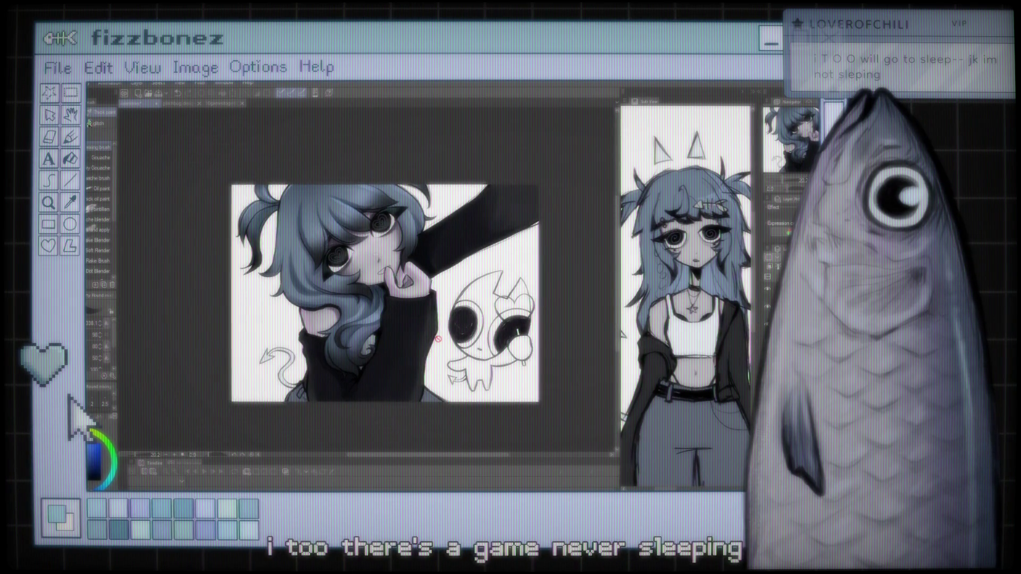
pyautogui.moveTo(309, 324); pyautogui.dragTo(325, 306)
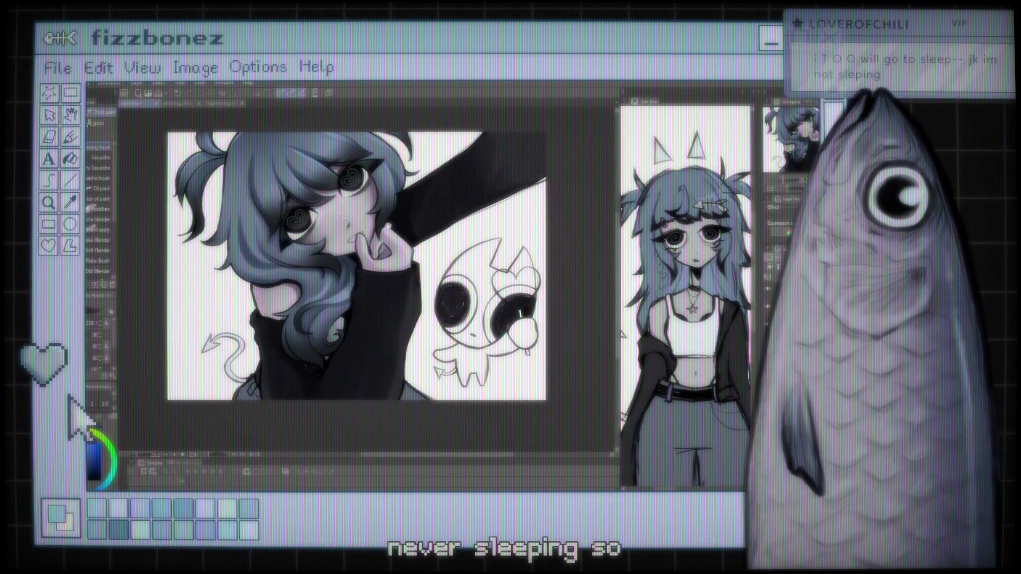
pyautogui.scroll(1, 325, 307)
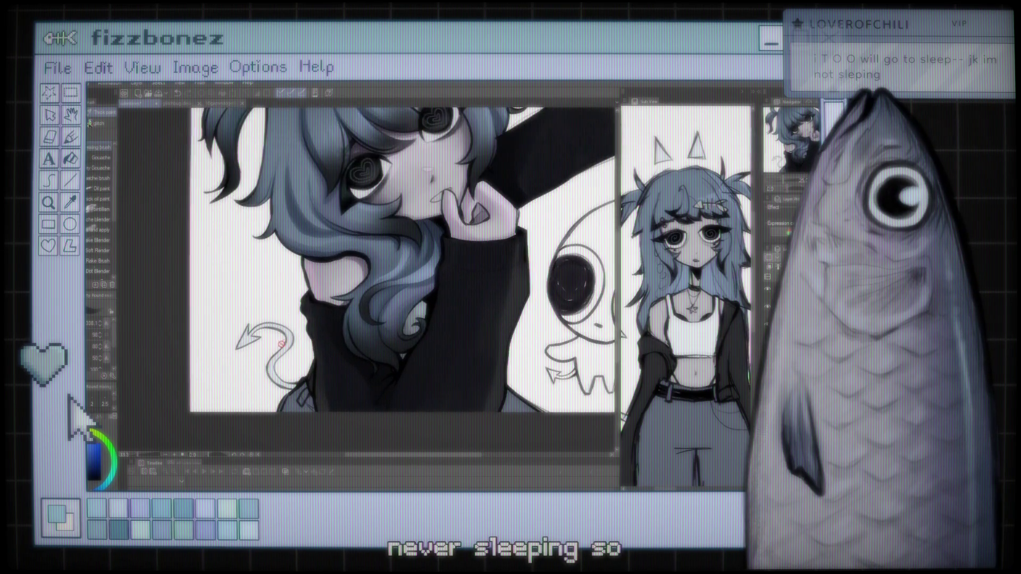
pyautogui.scroll(1, 314, 311)
pyautogui.scroll(2, 292, 319)
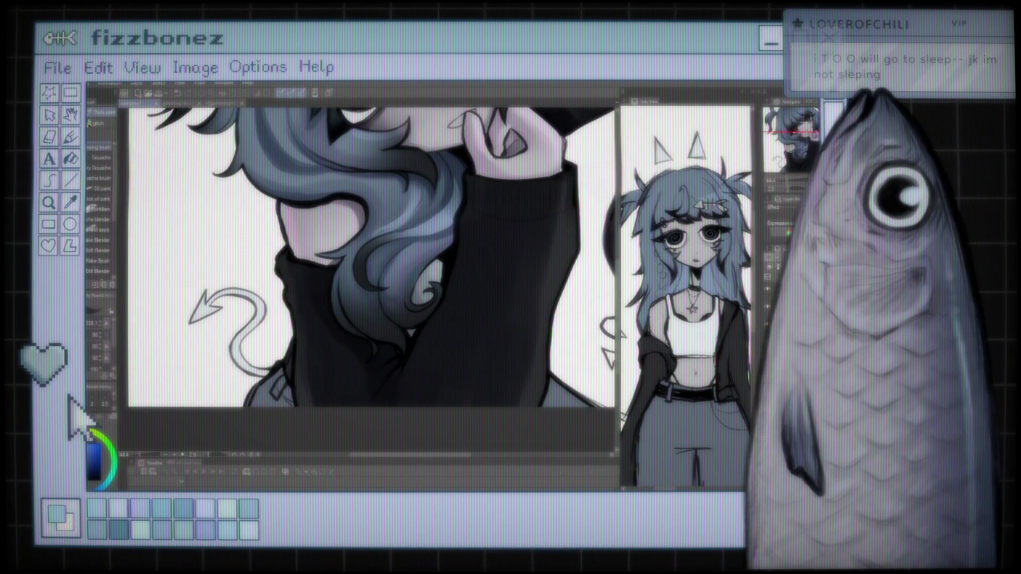
pyautogui.press('i')
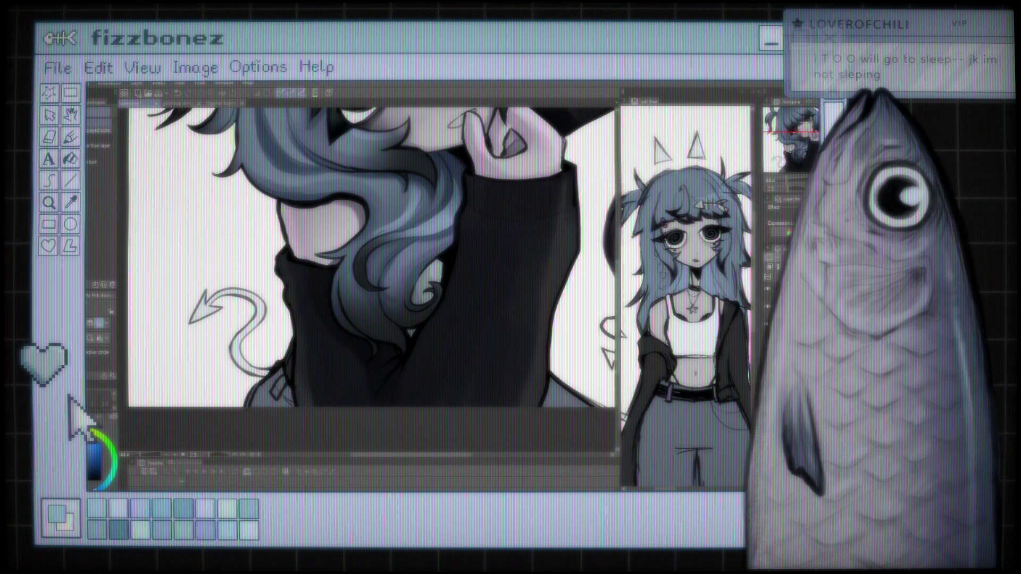
pyautogui.moveTo(367, 255); pyautogui.dragTo(346, 197)
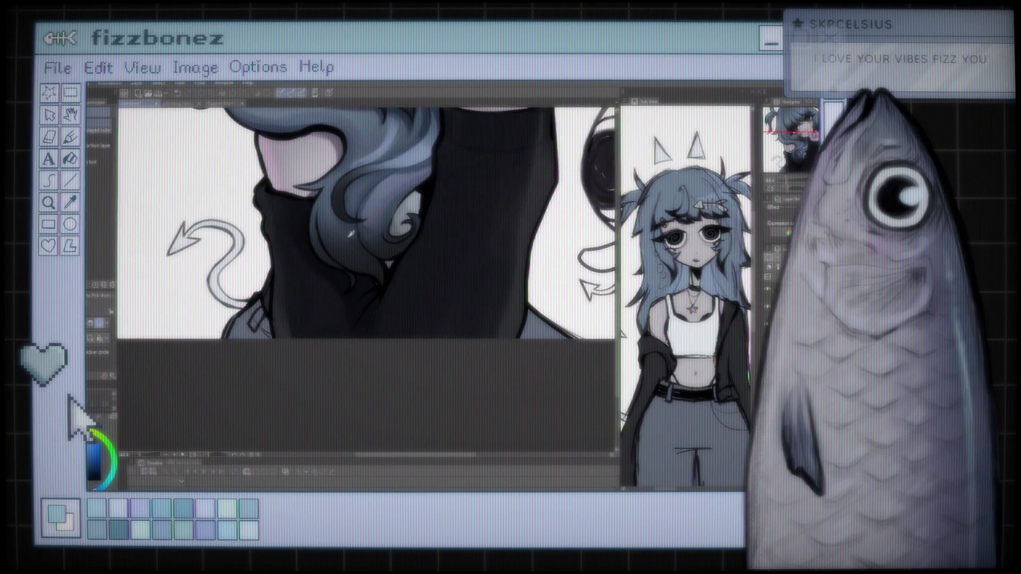
pyautogui.moveTo(378, 242)
pyautogui.mouseDown()
pyautogui.moveTo(377, 327)
pyautogui.moveTo(360, 286)
pyautogui.mouseUp()
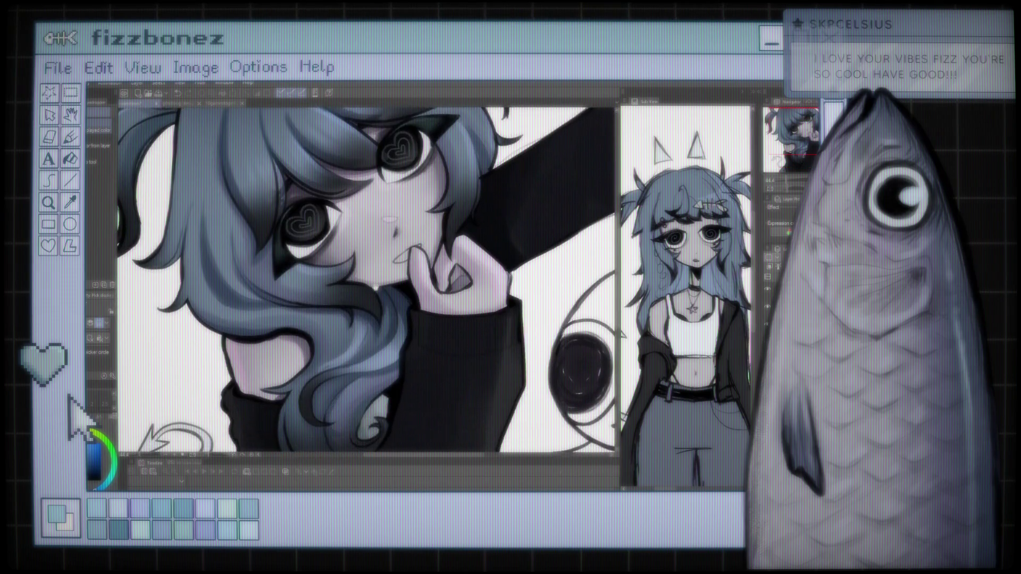
pyautogui.scroll(-1, 359, 286)
pyautogui.scroll(-1, 357, 282)
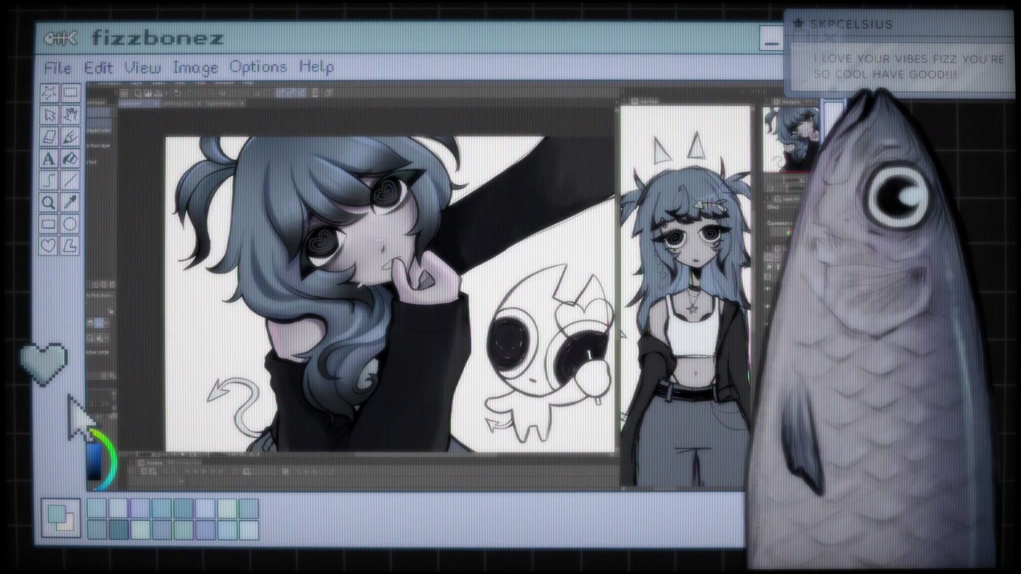
pyautogui.scroll(-1, 355, 279)
pyautogui.scroll(-1, 353, 275)
pyautogui.scroll(1, 352, 273)
pyautogui.scroll(1, 352, 287)
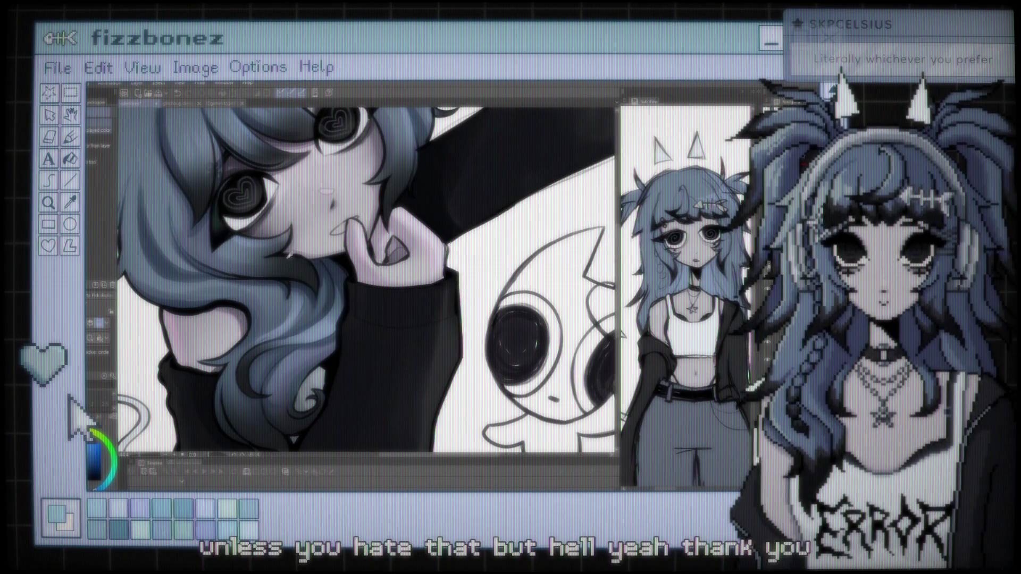
# Brush pink highlight streaks across the top of the girl's blue bangs
pyautogui.scroll(-3, 366, 279)
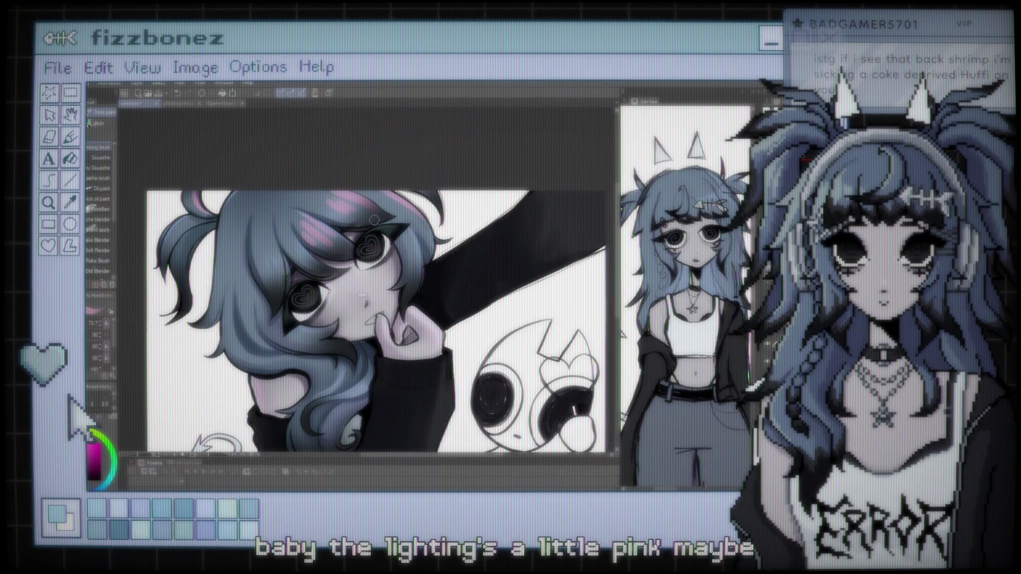
pyautogui.scroll(-2, 375, 219)
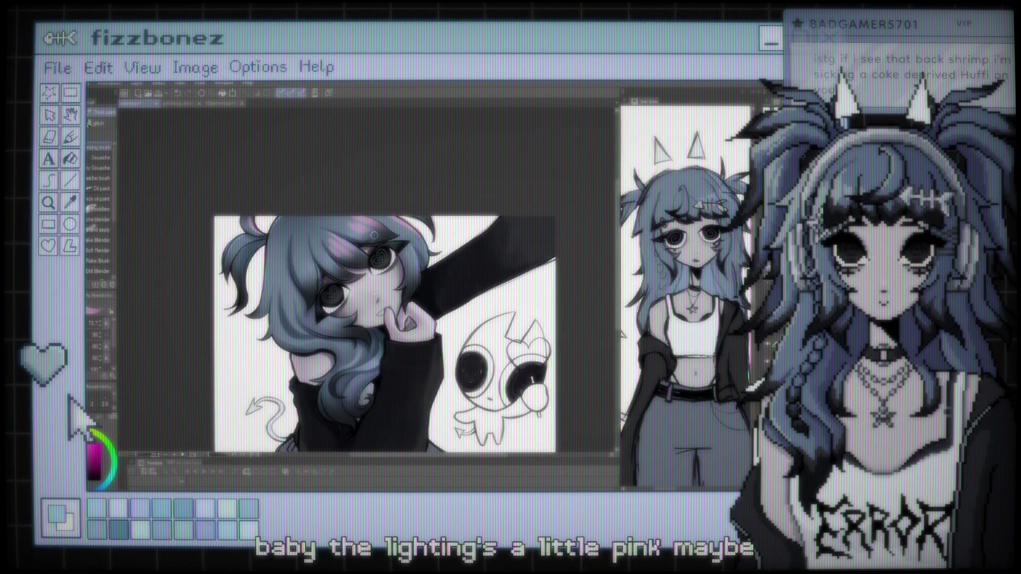
pyautogui.scroll(1, 375, 234)
pyautogui.scroll(1, 375, 234)
pyautogui.scroll(1, 374, 234)
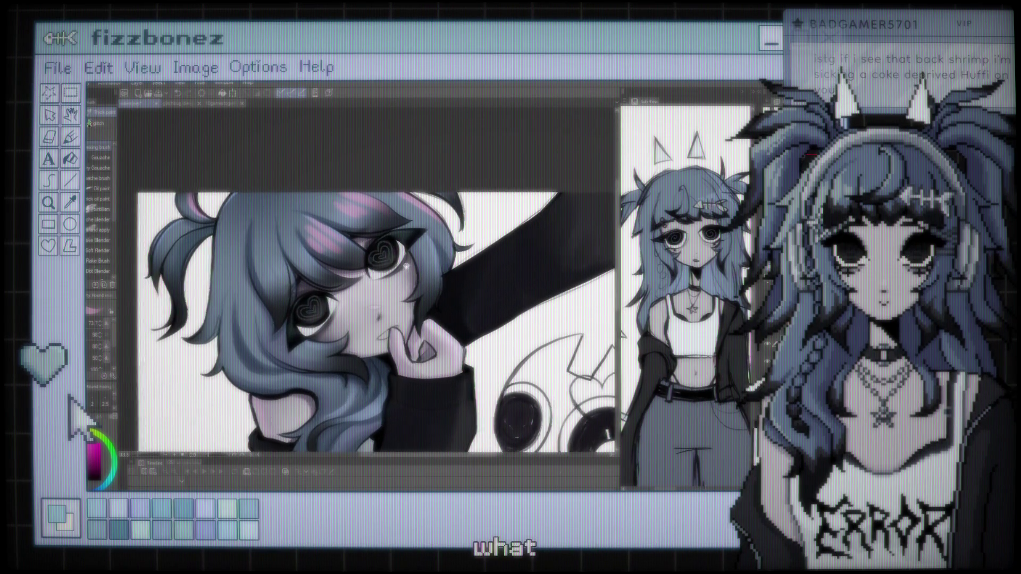
pyautogui.scroll(1, 448, 235)
pyautogui.scroll(1, 448, 235)
pyautogui.scroll(1, 448, 236)
pyautogui.scroll(1, 448, 236)
pyautogui.scroll(-1, 449, 235)
pyautogui.scroll(-1, 448, 236)
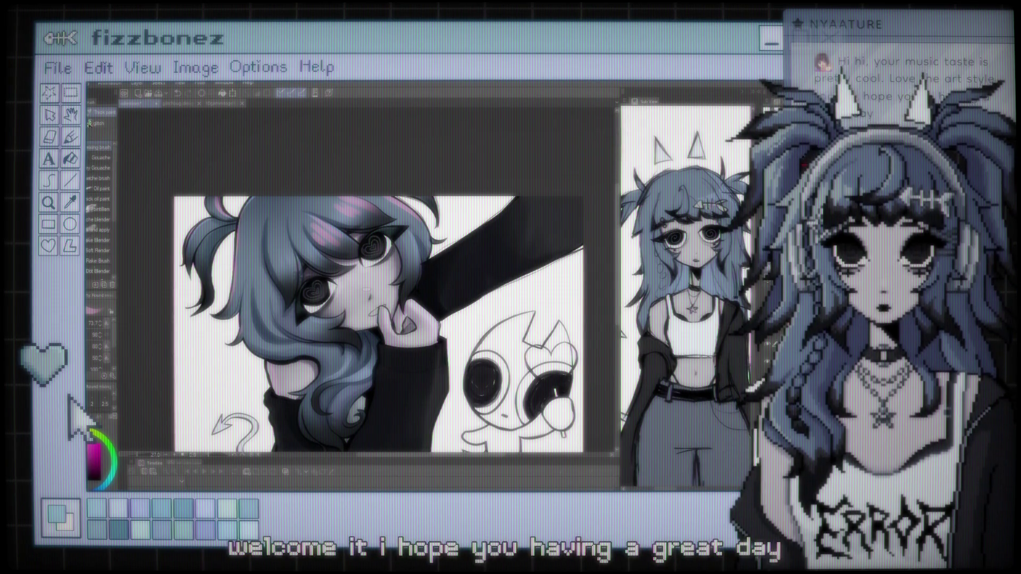
# Repaint the girl's mouth and lips with the Brush sub-tool, finishing on the Eraser
pyautogui.scroll(3, 304, 202)
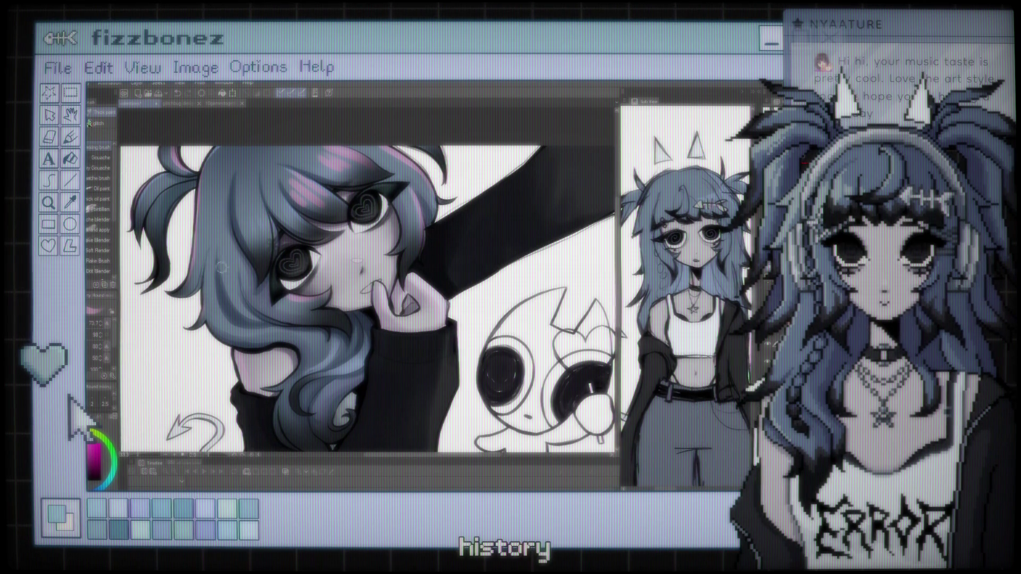
pyautogui.press('b')
pyautogui.press('e')
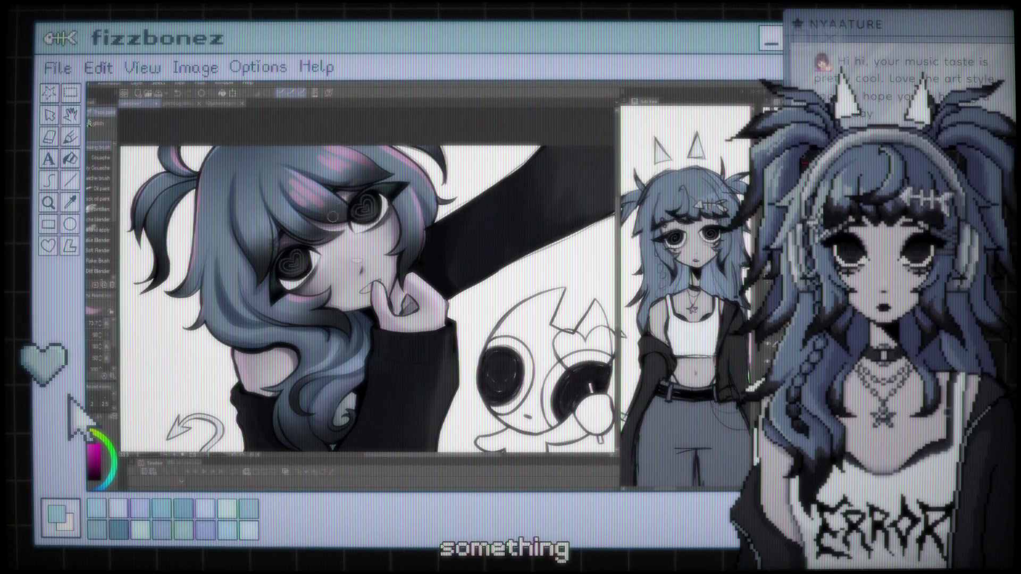
pyautogui.click(90, 124)
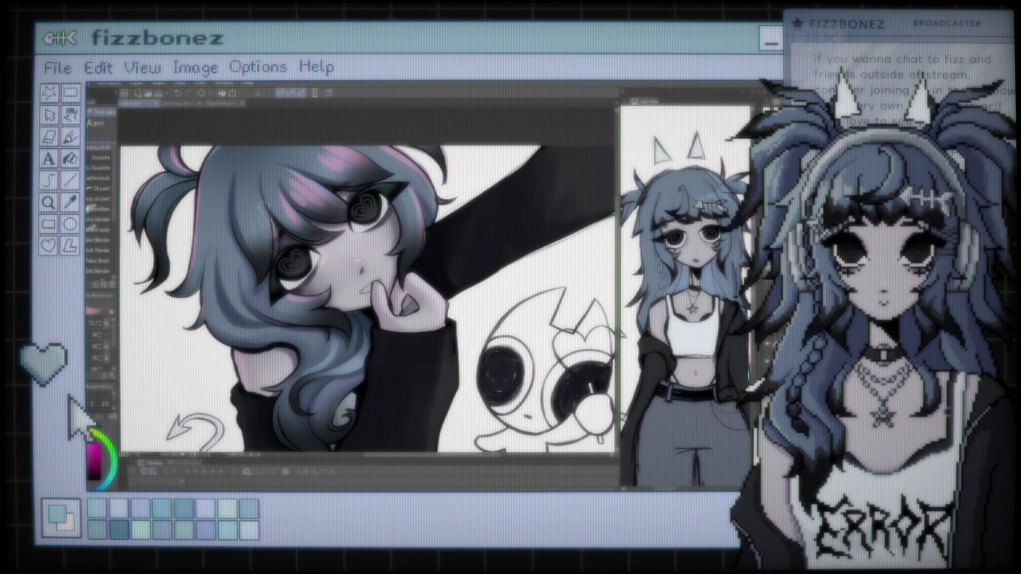
pyautogui.press('e')
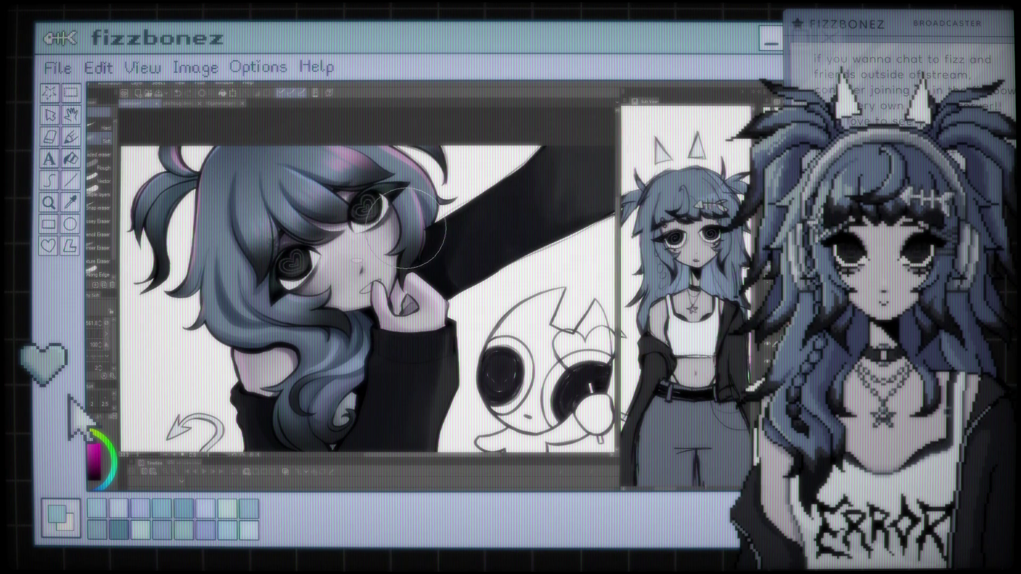
pyautogui.scroll(-5, 449, 245)
pyautogui.scroll(5, 354, 220)
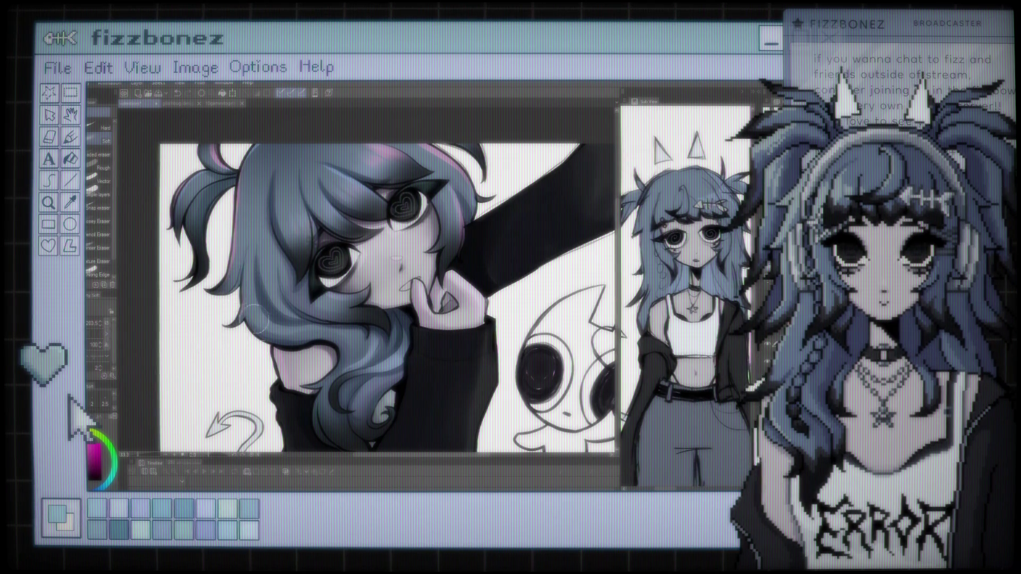
# Zoom in and frame the girl's face, then switch from the Eraser to the Brush
pyautogui.scroll(-4, 276, 392)
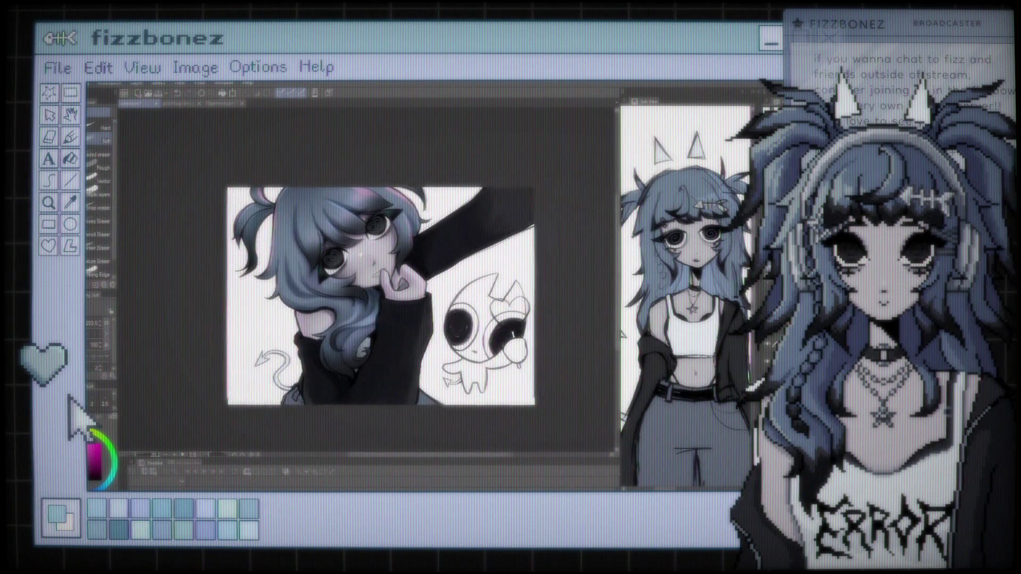
pyautogui.moveTo(327, 269); pyautogui.dragTo(378, 274)
pyautogui.scroll(1, 457, 266)
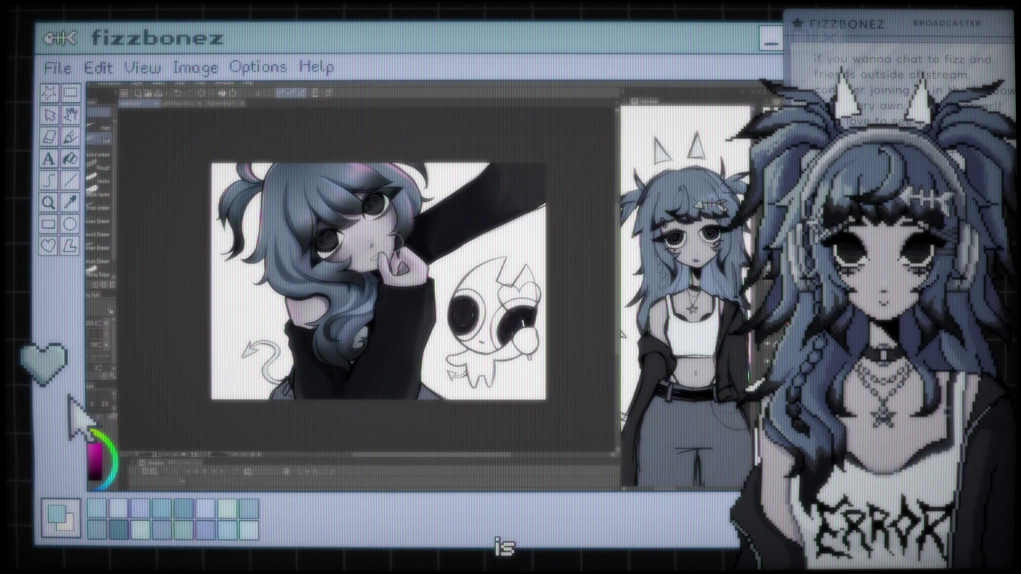
pyautogui.scroll(1, 457, 266)
pyautogui.scroll(1, 457, 266)
pyautogui.scroll(1, 457, 266)
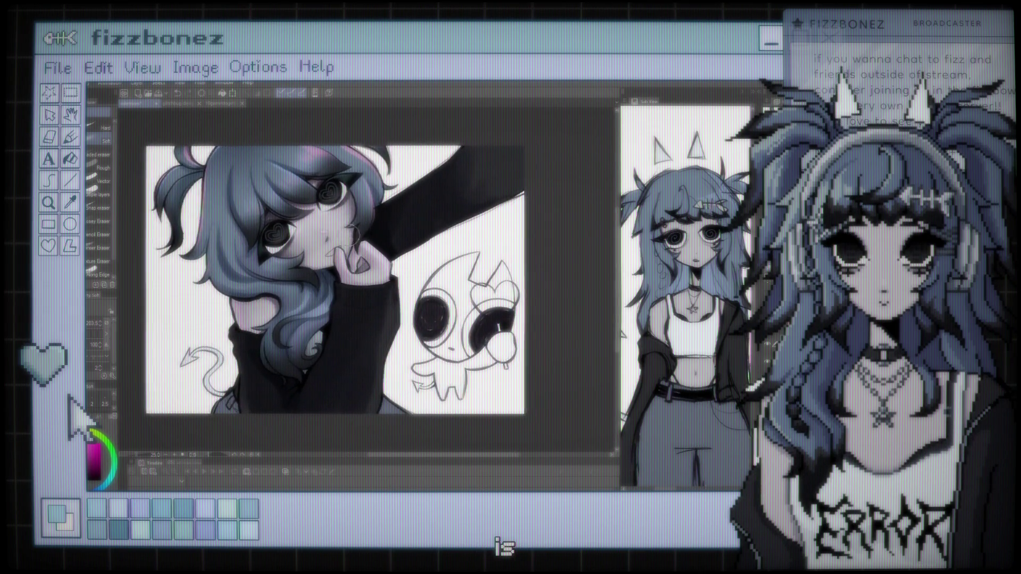
pyautogui.scroll(1, 407, 248)
pyautogui.scroll(1, 407, 248)
pyautogui.scroll(-1, 406, 249)
pyautogui.moveTo(406, 249); pyautogui.dragTo(434, 263)
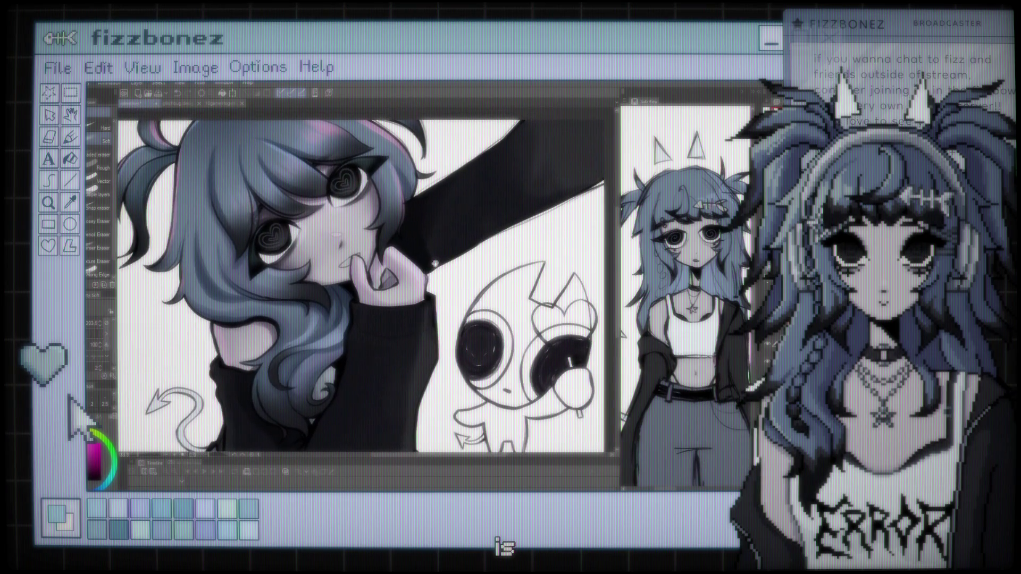
pyautogui.press('b')
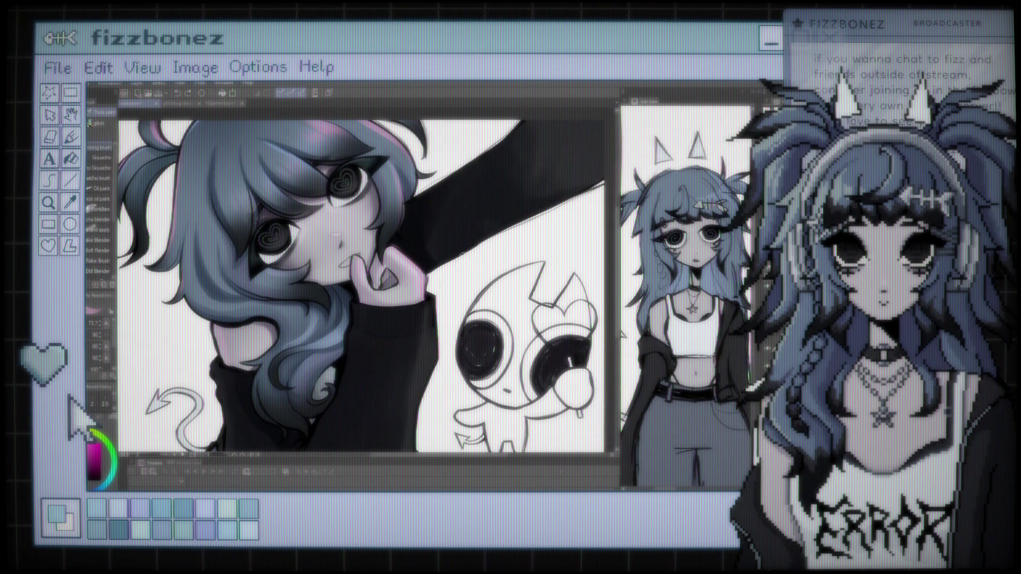
# Paint a thin pink rim light down the outer edge of the girl's dark sleeve
pyautogui.moveTo(392, 280); pyautogui.dragTo(375, 319)
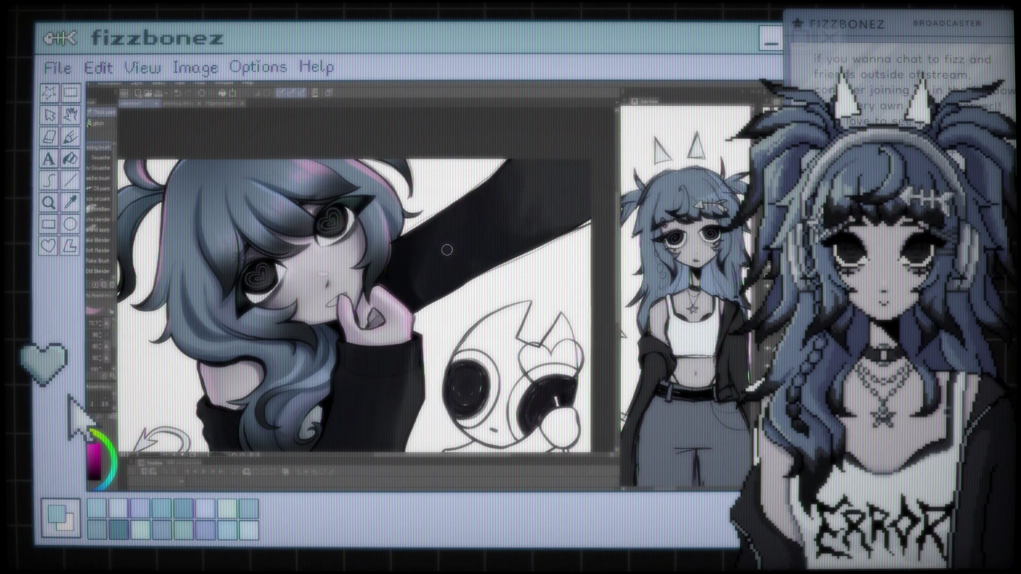
pyautogui.scroll(-3, 430, 234)
pyautogui.scroll(-2, 440, 237)
pyautogui.scroll(2, 441, 237)
pyautogui.scroll(1, 439, 228)
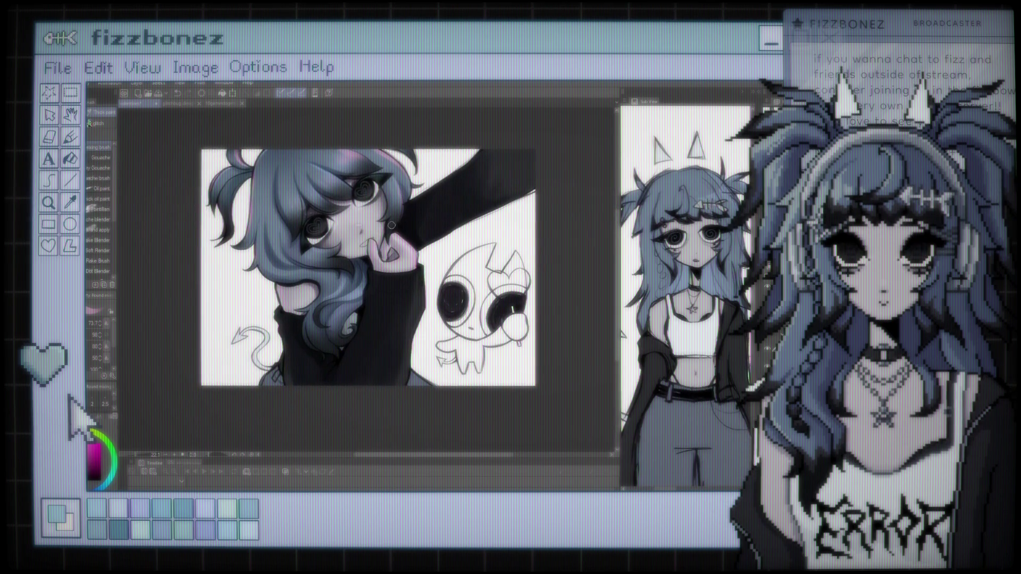
pyautogui.scroll(2, 392, 225)
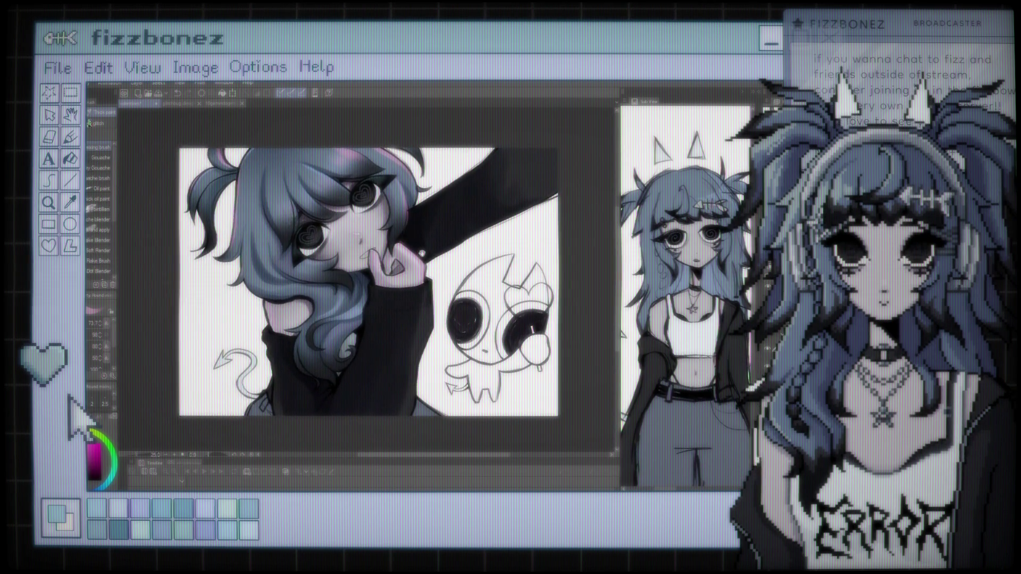
pyautogui.scroll(1, 421, 253)
pyautogui.scroll(1, 414, 329)
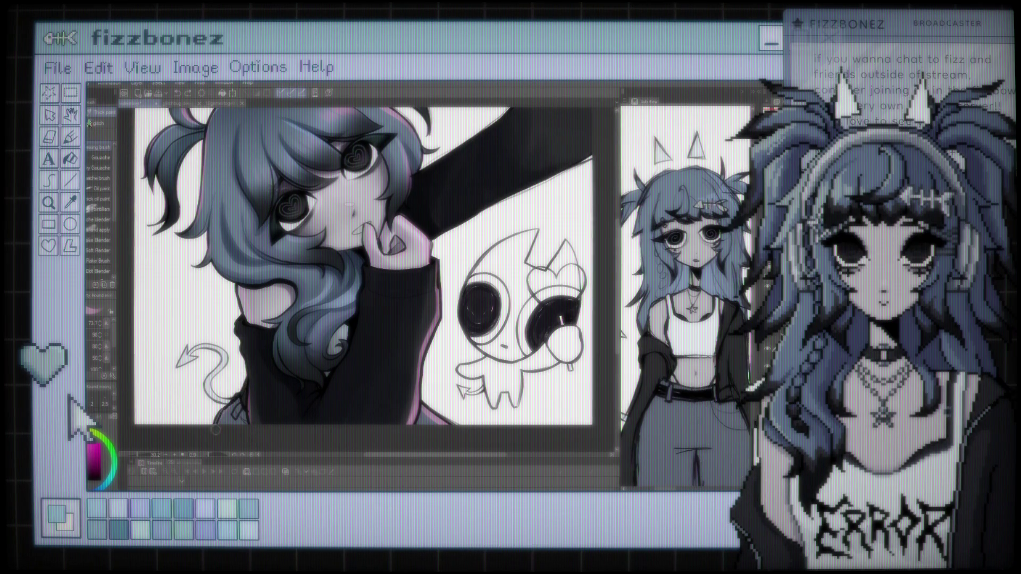
# Spray a faint pink haze over the upper end of the raised sleeve with the Soft airbrush
pyautogui.moveTo(466, 214); pyautogui.dragTo(382, 294)
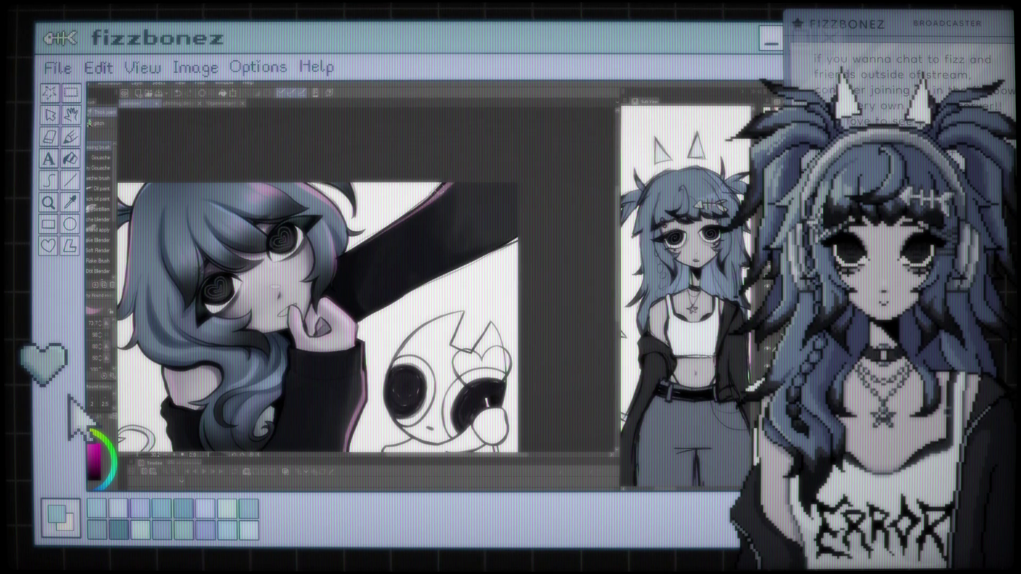
pyautogui.click(89, 123)
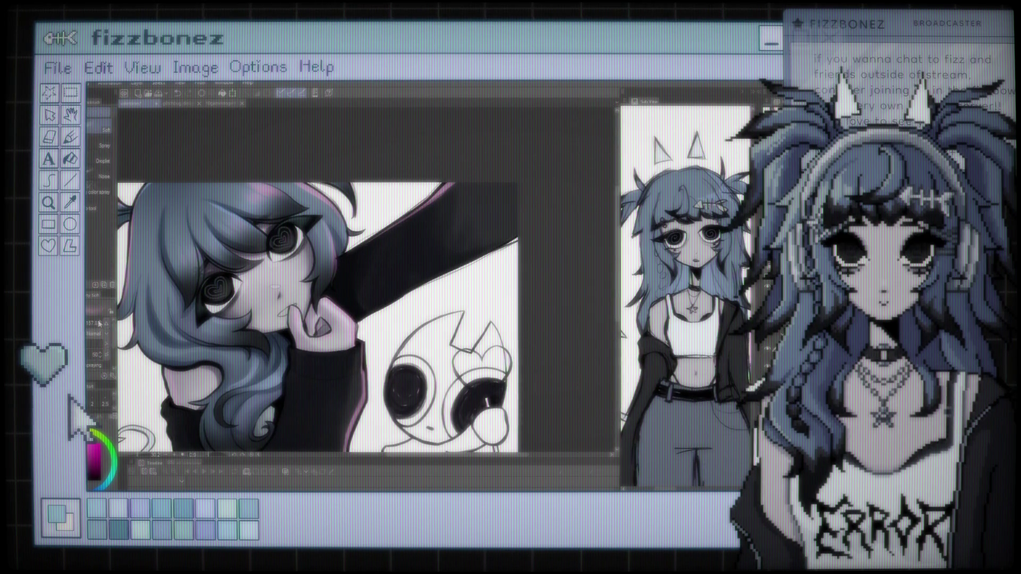
pyautogui.moveTo(372, 276); pyautogui.dragTo(529, 160)
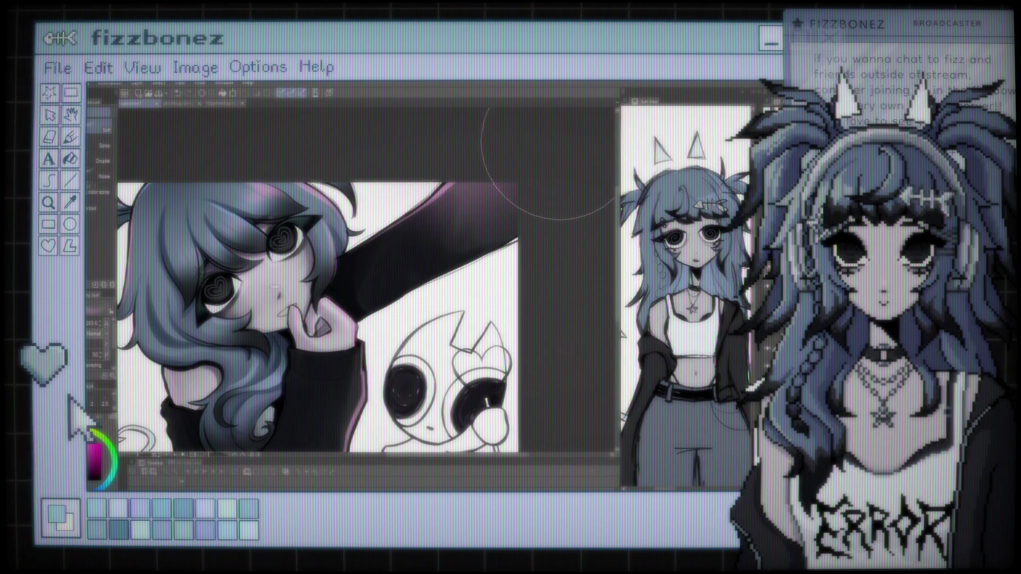
pyautogui.scroll(-3, 547, 162)
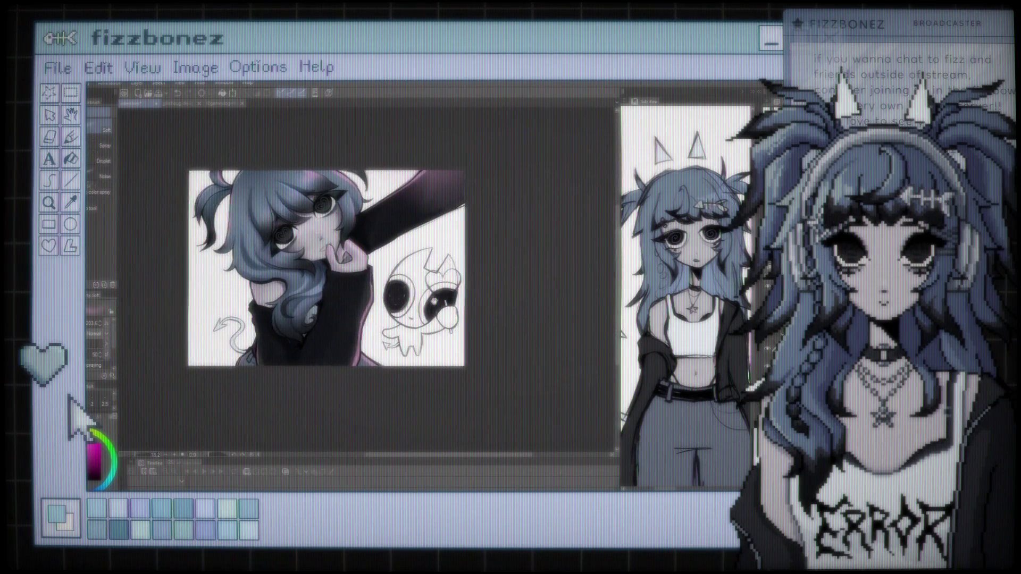
pyautogui.scroll(2, 423, 277)
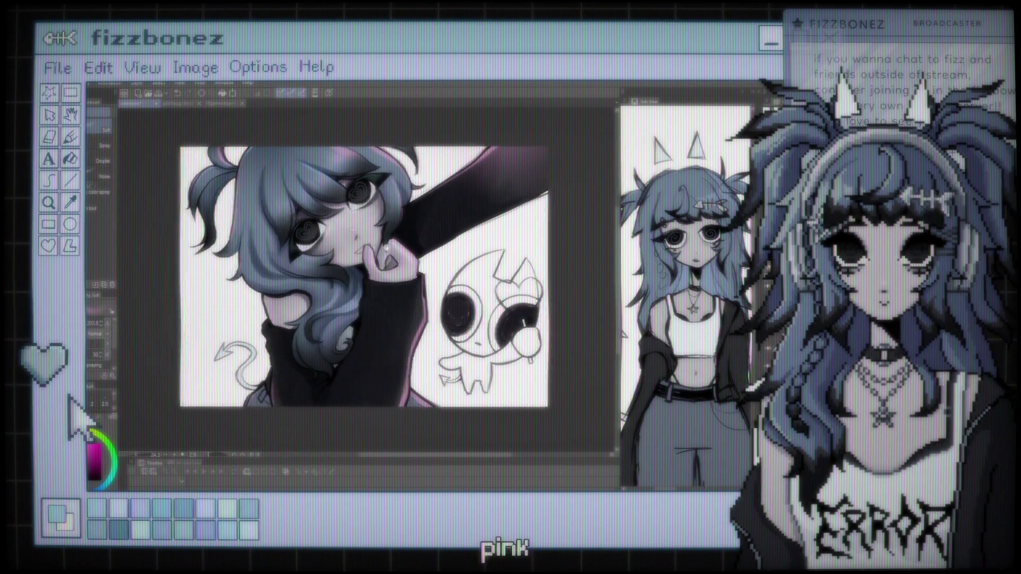
pyautogui.scroll(3, 413, 264)
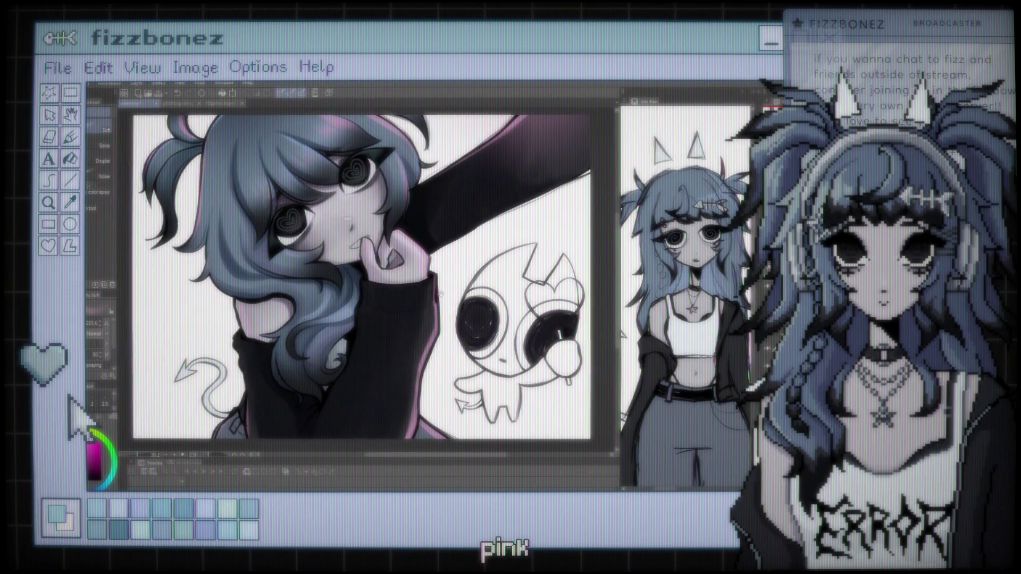
pyautogui.scroll(1, 394, 281)
pyautogui.scroll(-1, 396, 281)
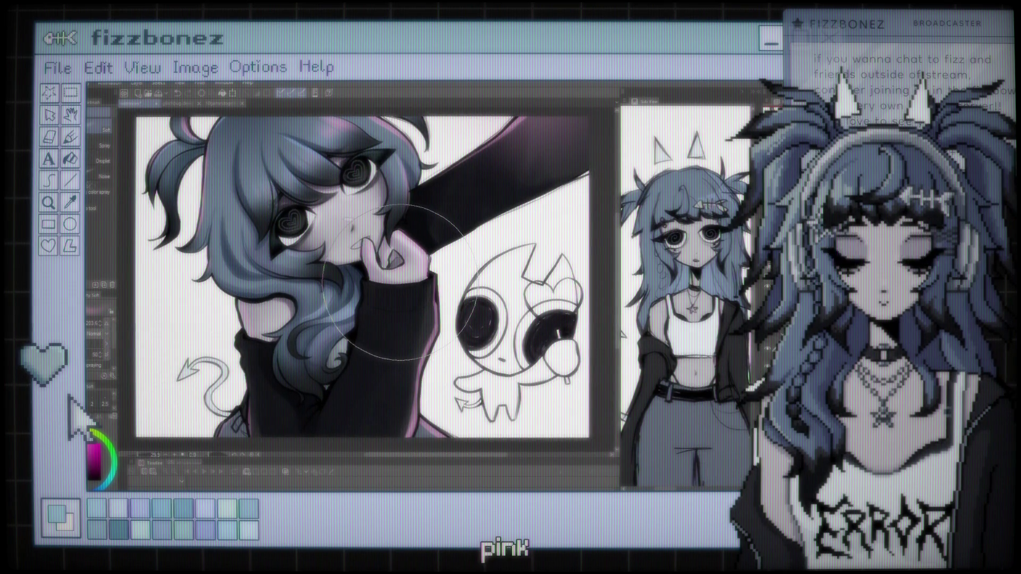
pyautogui.click(767, 351)
pyautogui.click(768, 350)
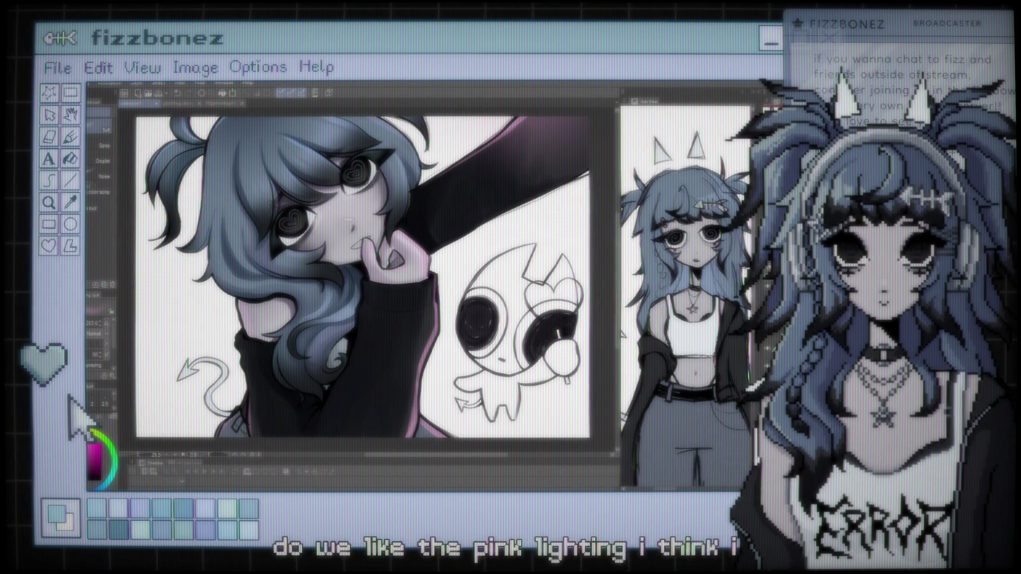
pyautogui.click(767, 350)
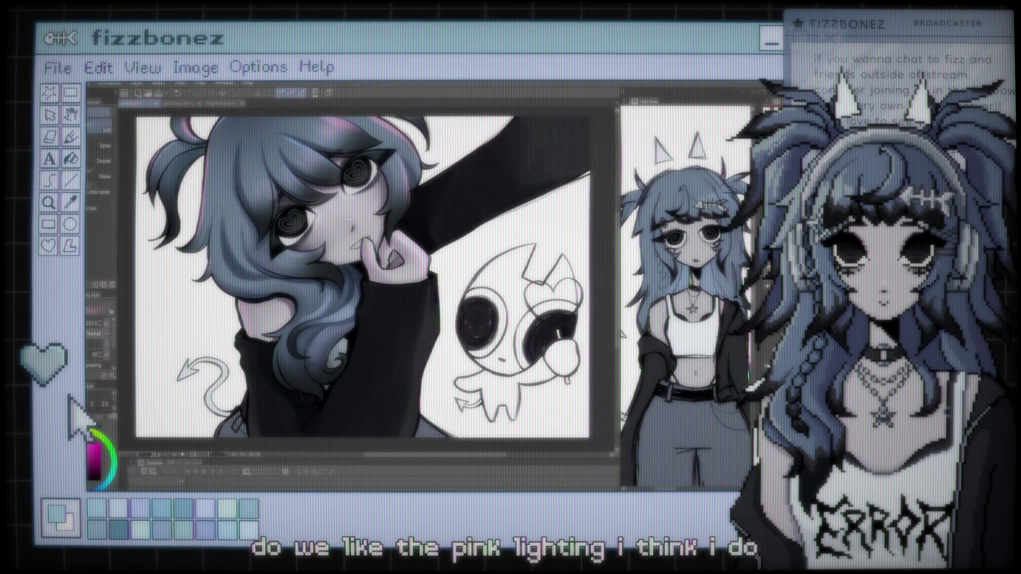
pyautogui.click(767, 350)
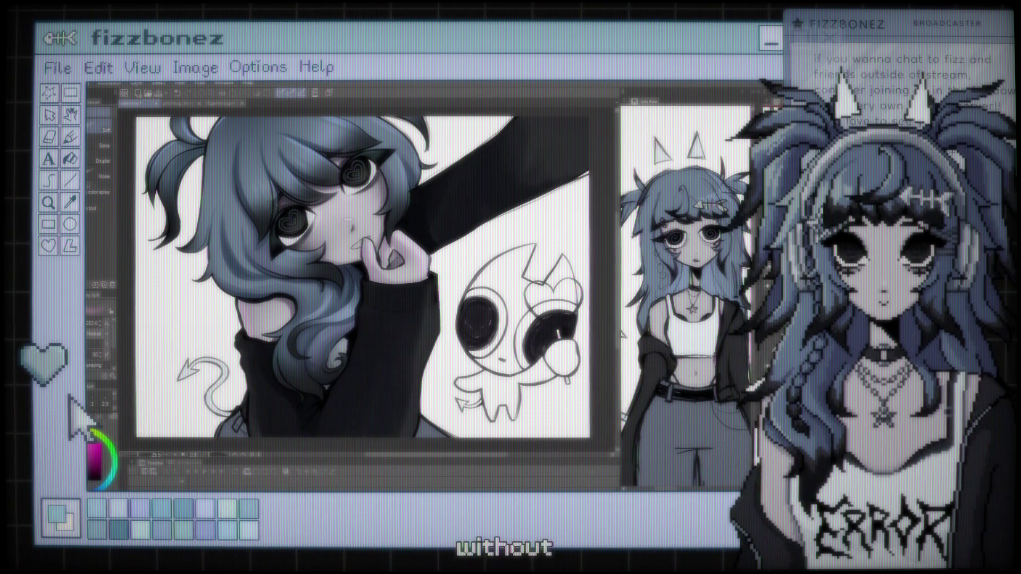
pyautogui.hotkey('ctrl', '-')
pyautogui.click(766, 350)
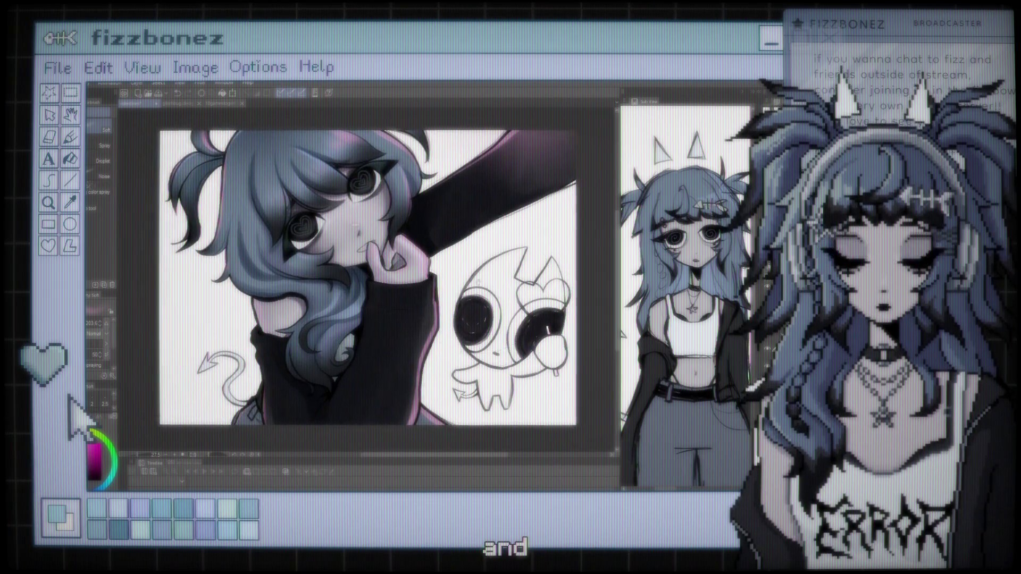
pyautogui.hotkey('ctrl', '+')
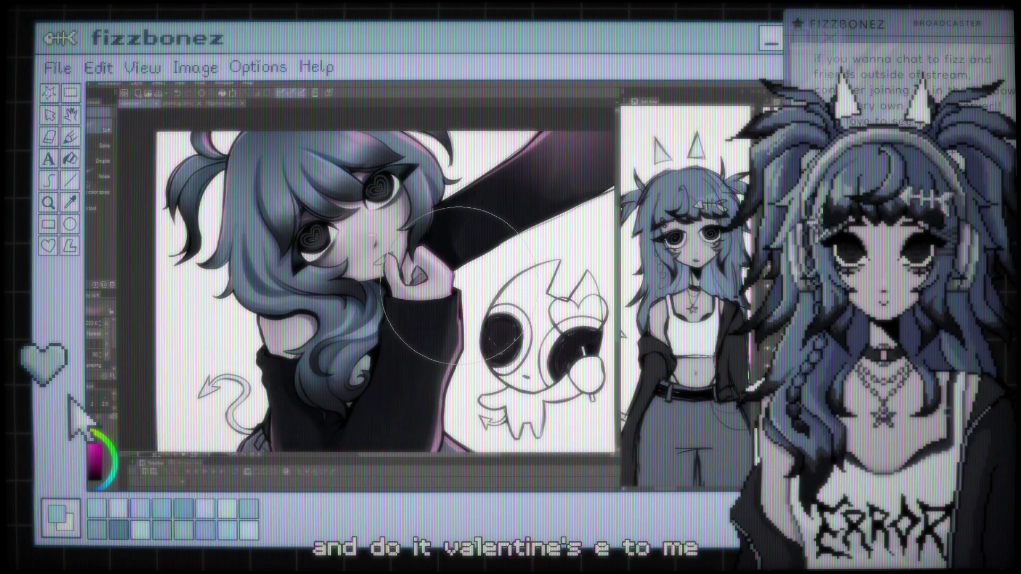
pyautogui.moveTo(457, 285); pyautogui.dragTo(450, 276)
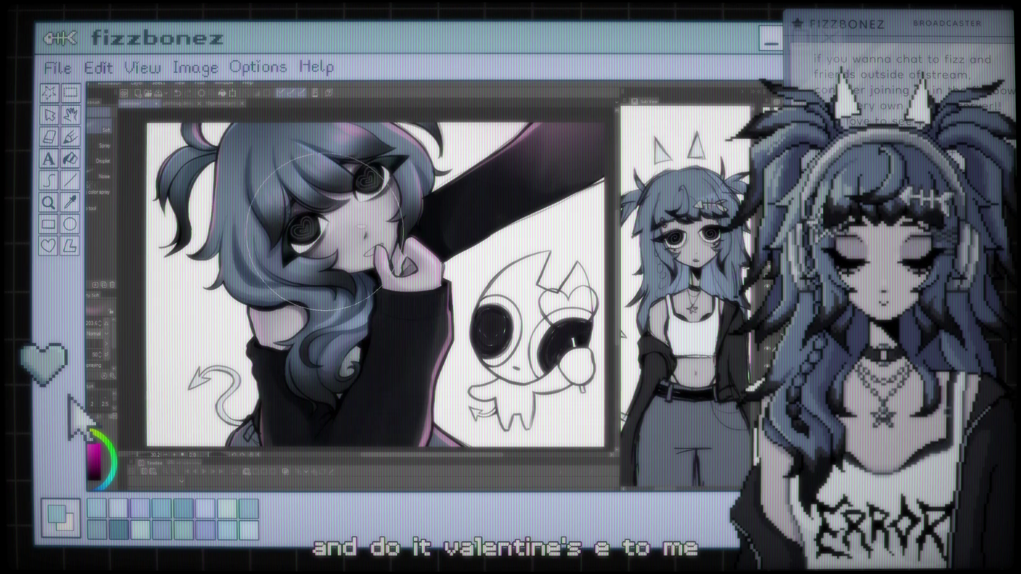
pyautogui.scroll(-1, 325, 233)
pyautogui.scroll(-1, 340, 250)
pyautogui.scroll(-1, 356, 271)
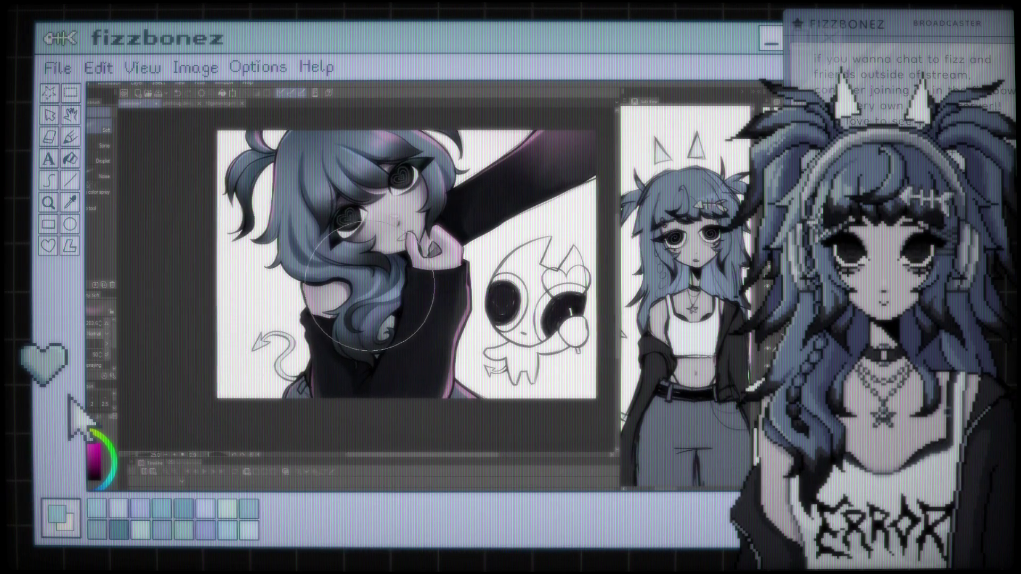
pyautogui.moveTo(370, 286); pyautogui.dragTo(311, 301)
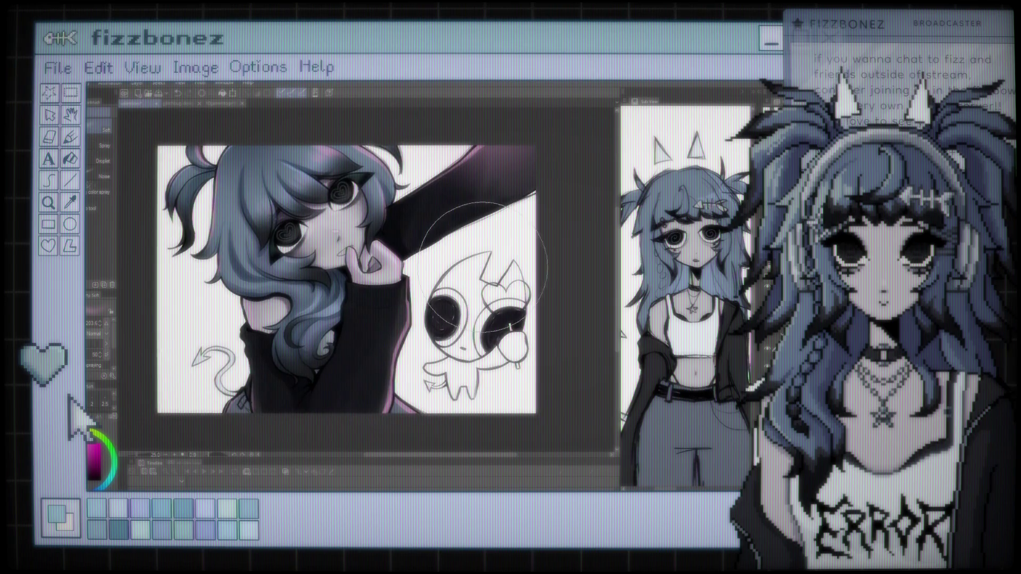
pyautogui.scroll(1, 514, 315)
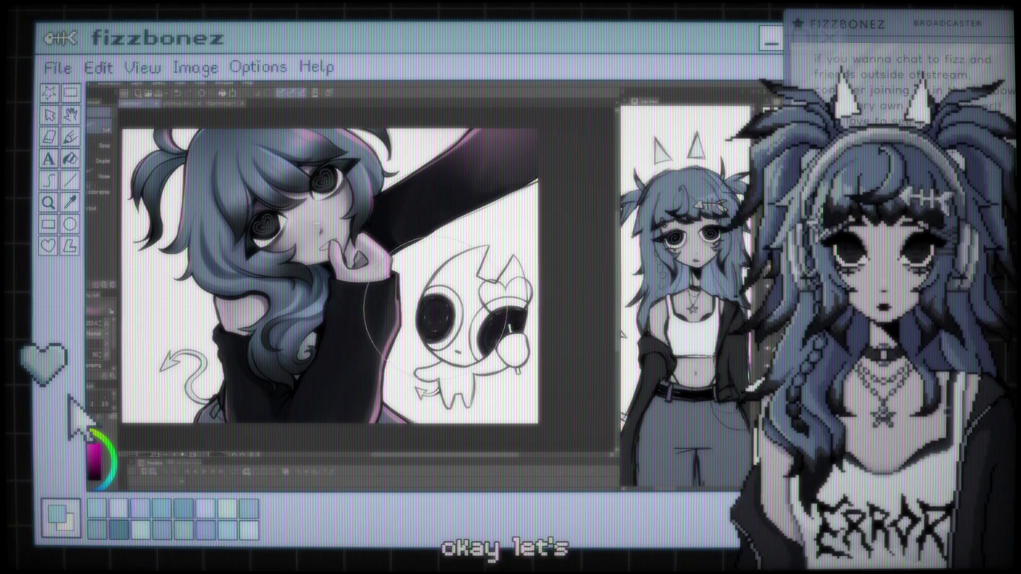
pyautogui.moveTo(385, 298); pyautogui.dragTo(440, 313)
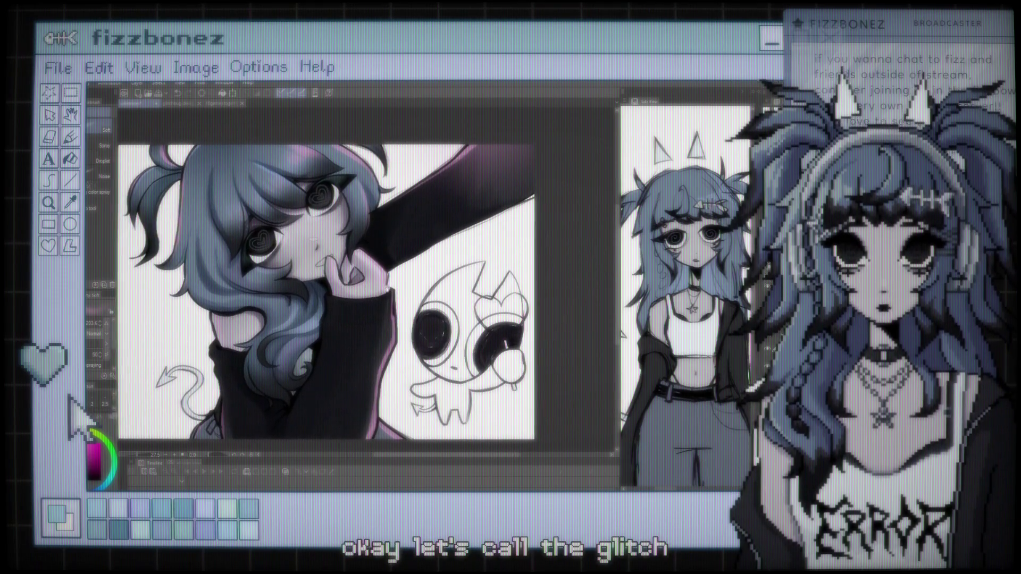
pyautogui.scroll(3, 340, 247)
pyautogui.scroll(2, 340, 248)
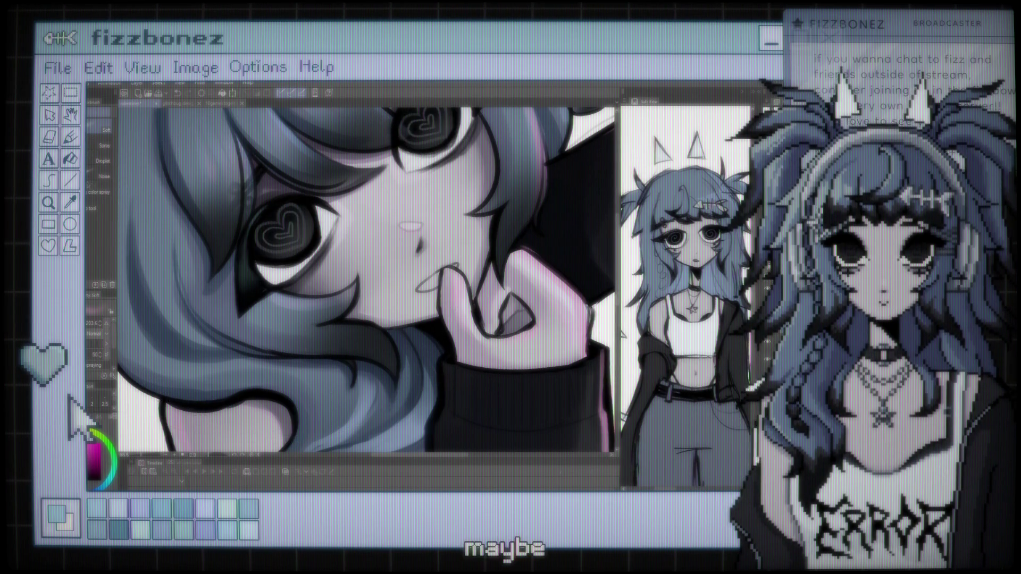
# Sample a dark blue from the artwork with the Eyedropper and return to the Brush
pyautogui.press('i')
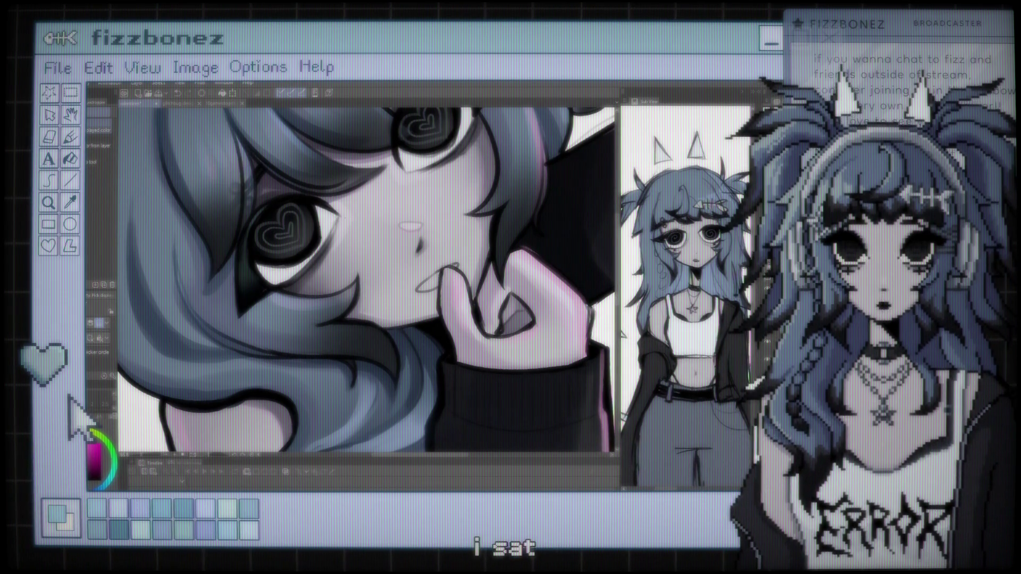
pyautogui.click(324, 218)
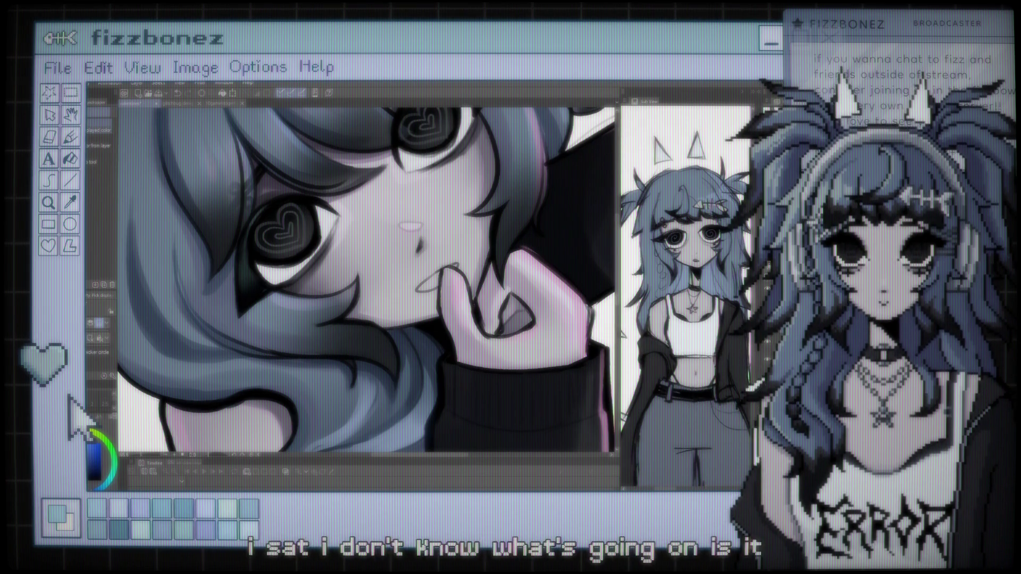
pyautogui.press('b')
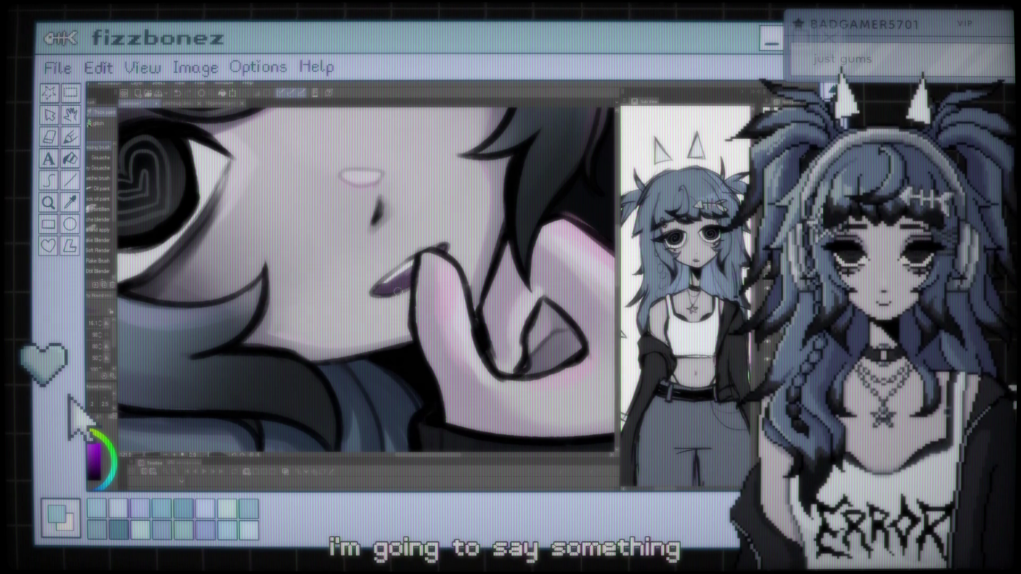
pyautogui.scroll(-1, 400, 275)
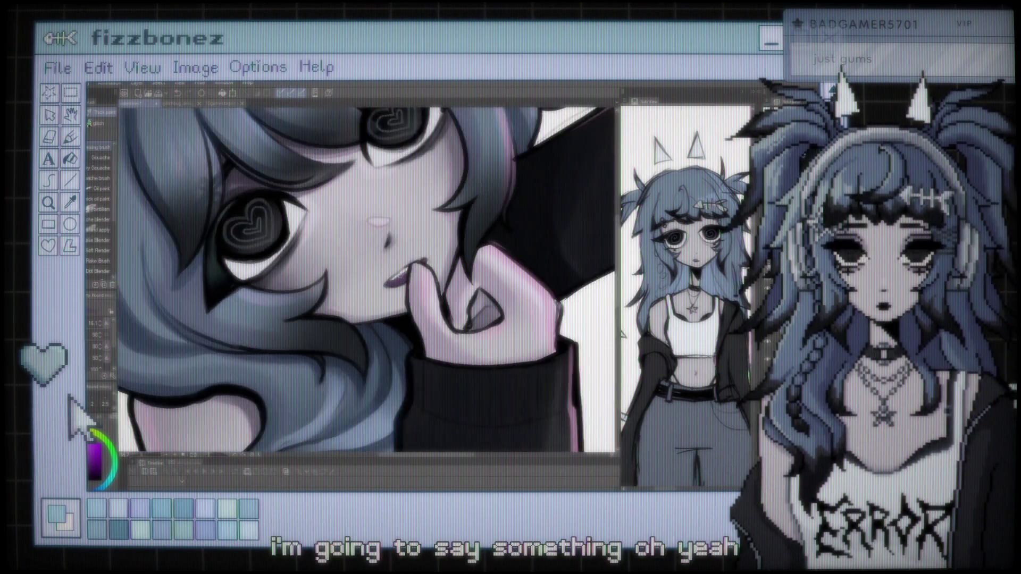
pyautogui.scroll(-2, 400, 275)
pyautogui.scroll(-1, 399, 274)
pyautogui.scroll(1, 437, 218)
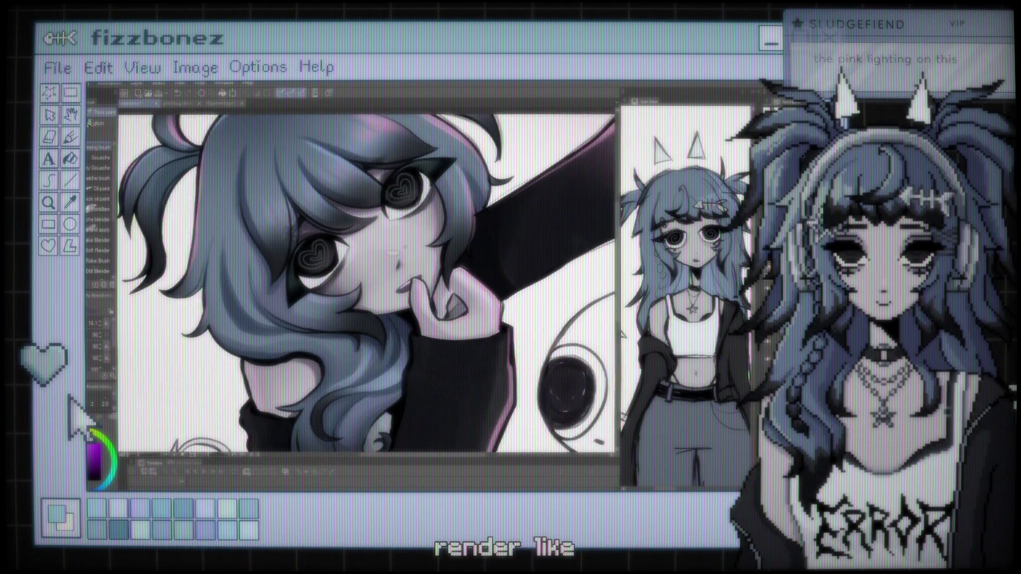
pyautogui.scroll(1, 425, 234)
pyautogui.scroll(1, 415, 250)
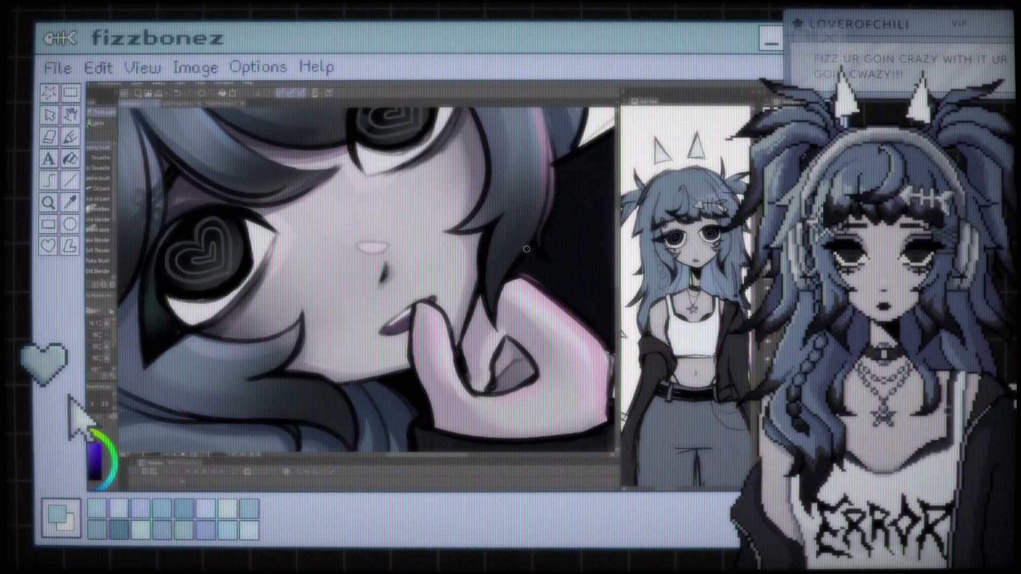
pyautogui.scroll(-1, 526, 249)
pyautogui.scroll(-3, 526, 249)
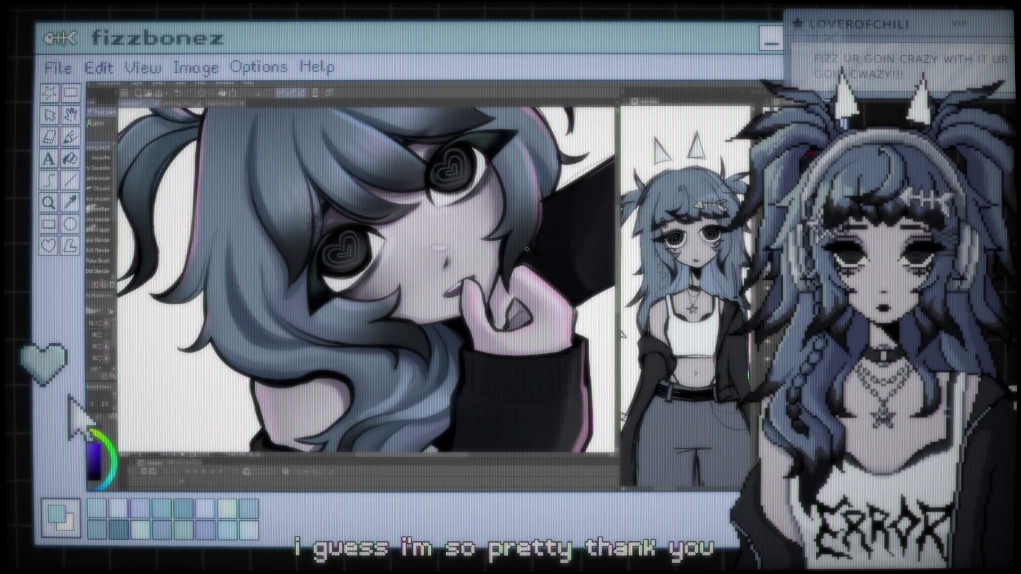
pyautogui.moveTo(526, 249); pyautogui.dragTo(444, 249)
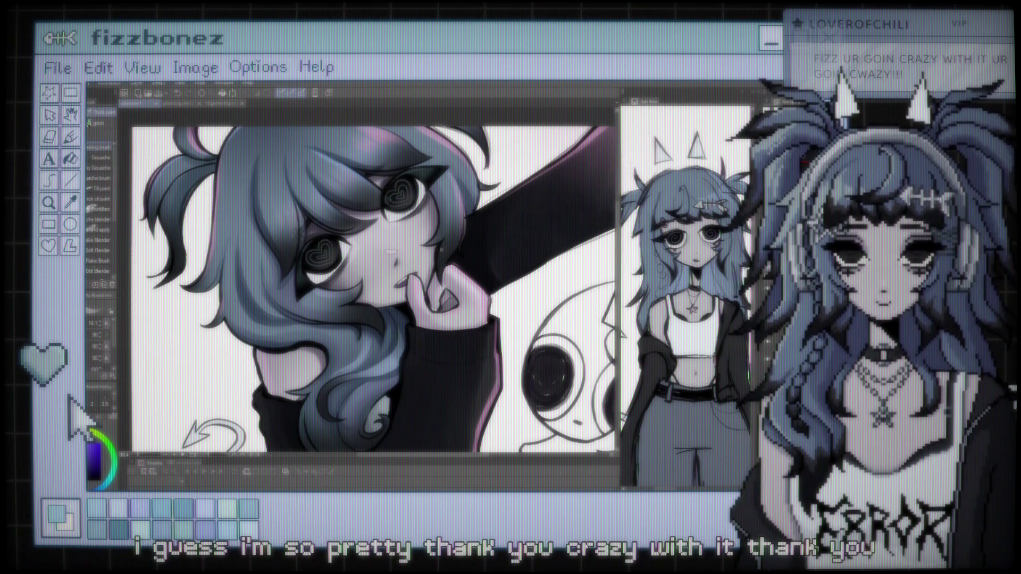
pyautogui.moveTo(431, 232); pyautogui.dragTo(372, 236)
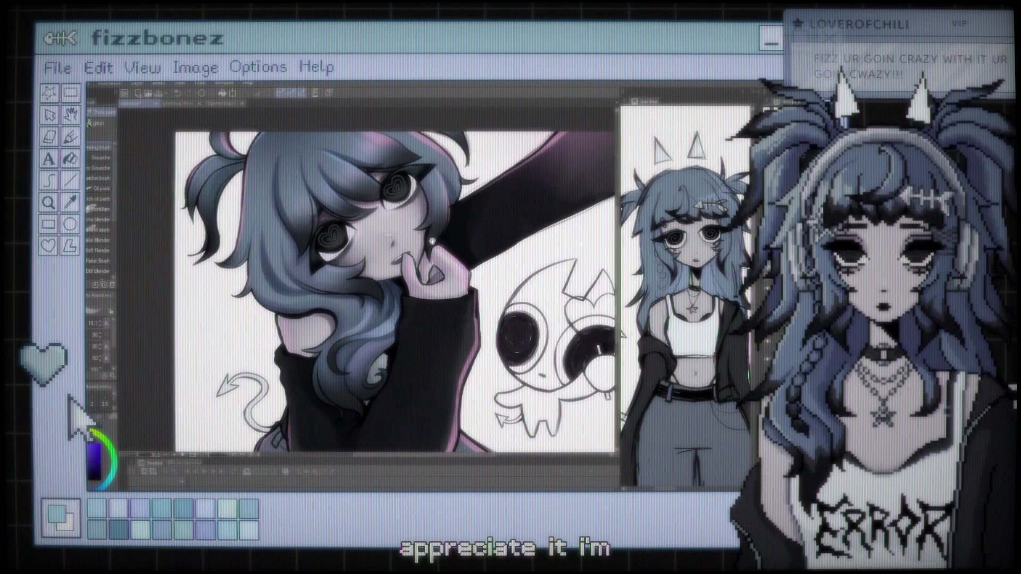
pyautogui.scroll(2, 372, 237)
pyautogui.scroll(2, 377, 238)
pyautogui.scroll(2, 390, 241)
pyautogui.scroll(-2, 390, 241)
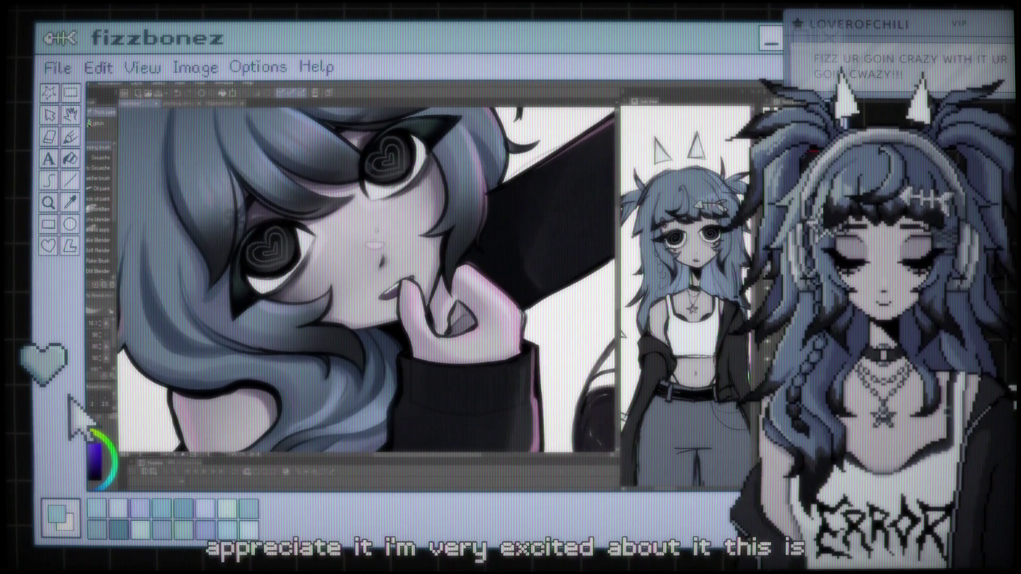
pyautogui.scroll(-2, 390, 240)
pyautogui.scroll(-1, 382, 260)
pyautogui.scroll(-2, 378, 282)
pyautogui.scroll(1, 372, 266)
pyautogui.scroll(2, 372, 266)
pyautogui.scroll(-2, 373, 266)
pyautogui.scroll(-2, 372, 266)
pyautogui.scroll(2, 367, 277)
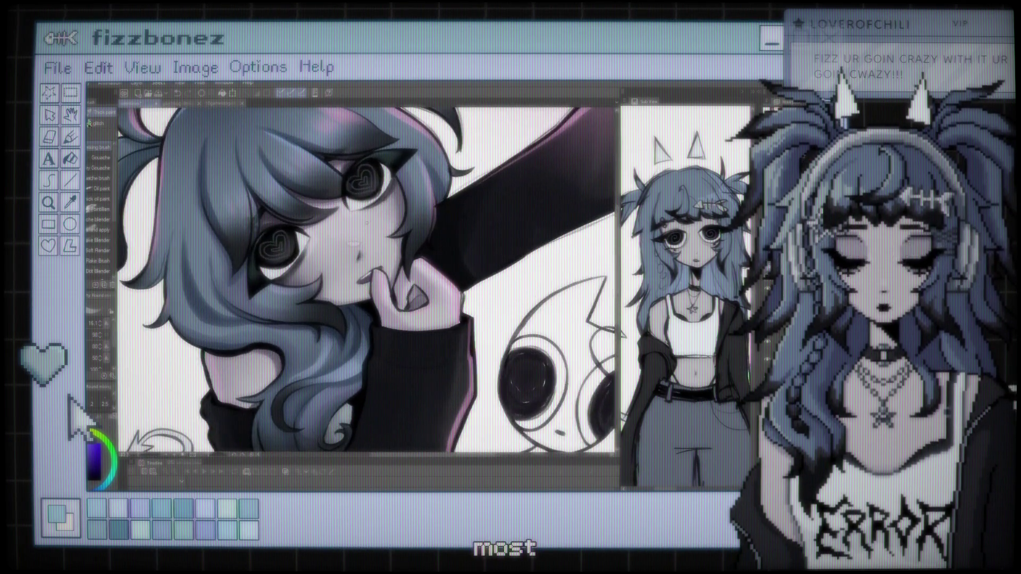
pyautogui.scroll(2, 361, 279)
pyautogui.scroll(2, 360, 280)
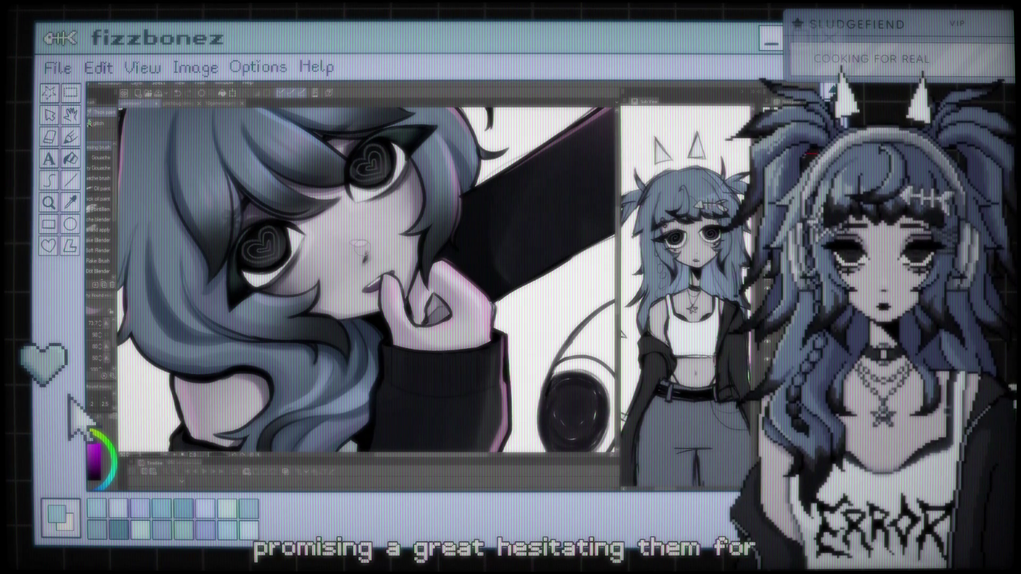
# Zoom in on the lips and raise the Brush Size from 20.7 to 44.3
pyautogui.scroll(-5, 340, 242)
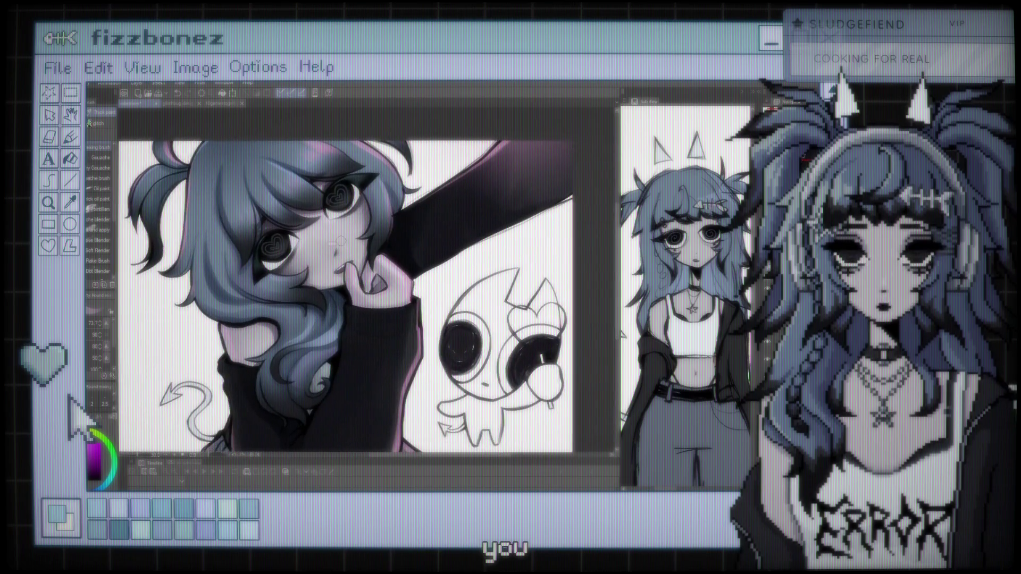
pyautogui.scroll(-2, 367, 292)
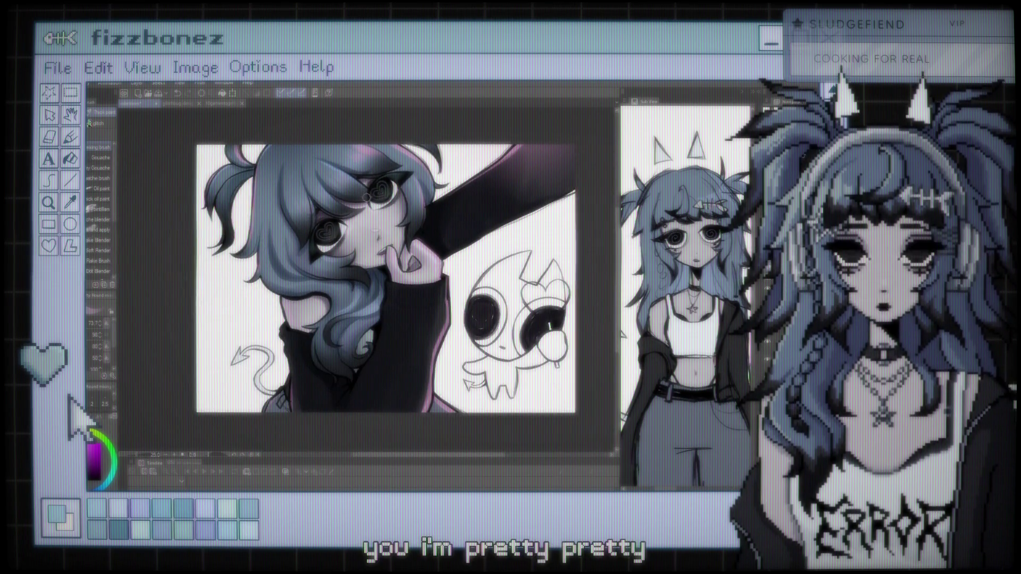
pyautogui.scroll(3, 367, 197)
pyautogui.scroll(-2, 370, 208)
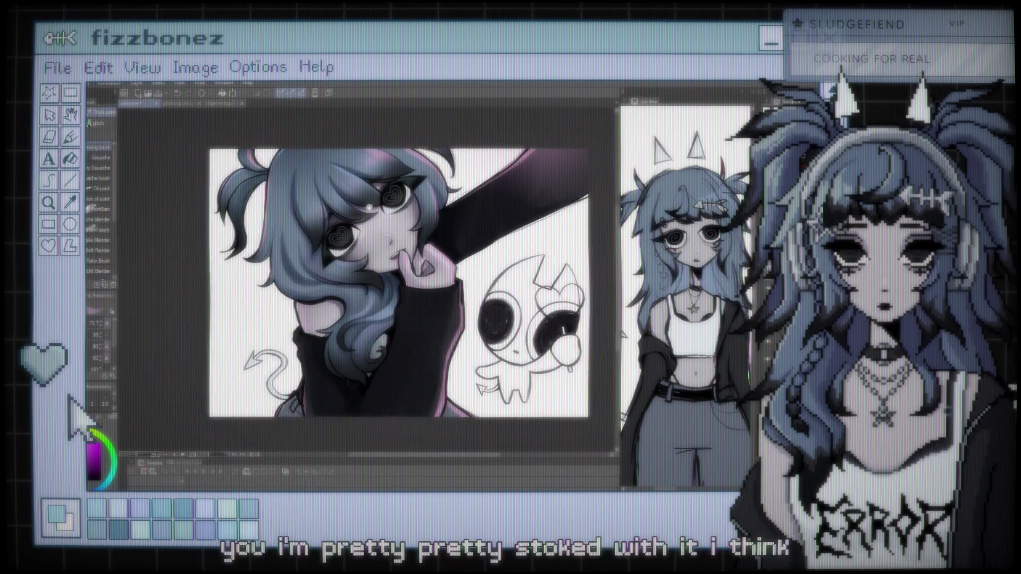
pyautogui.scroll(3, 383, 266)
pyautogui.scroll(2, 383, 266)
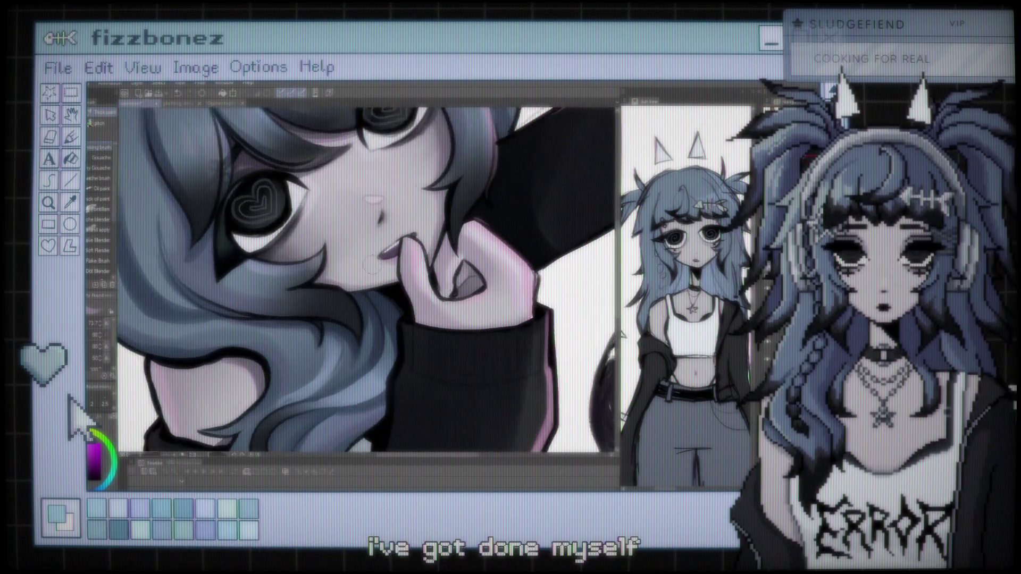
pyautogui.scroll(2, 372, 266)
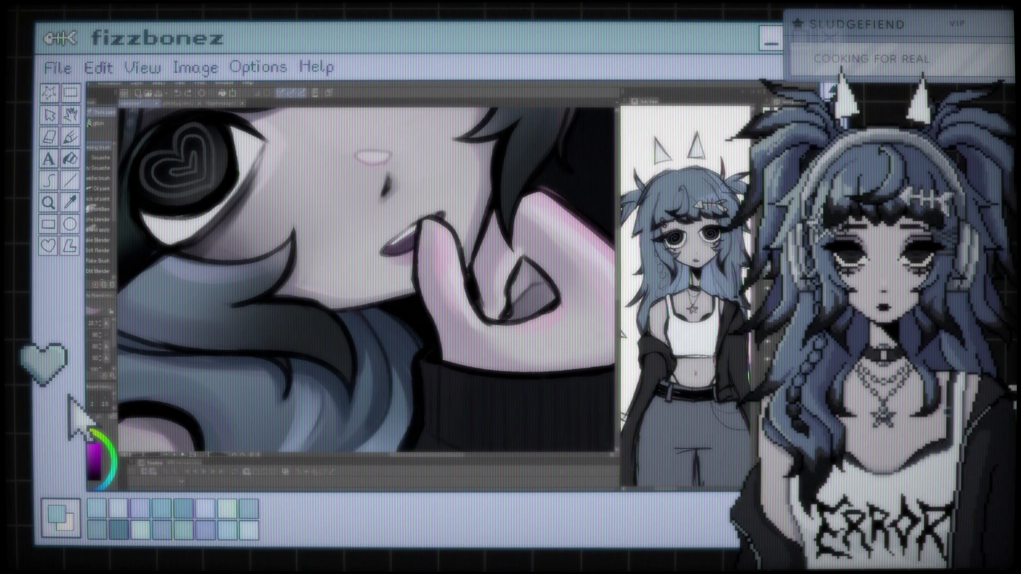
pyautogui.moveTo(224, 160); pyautogui.dragTo(245, 170)
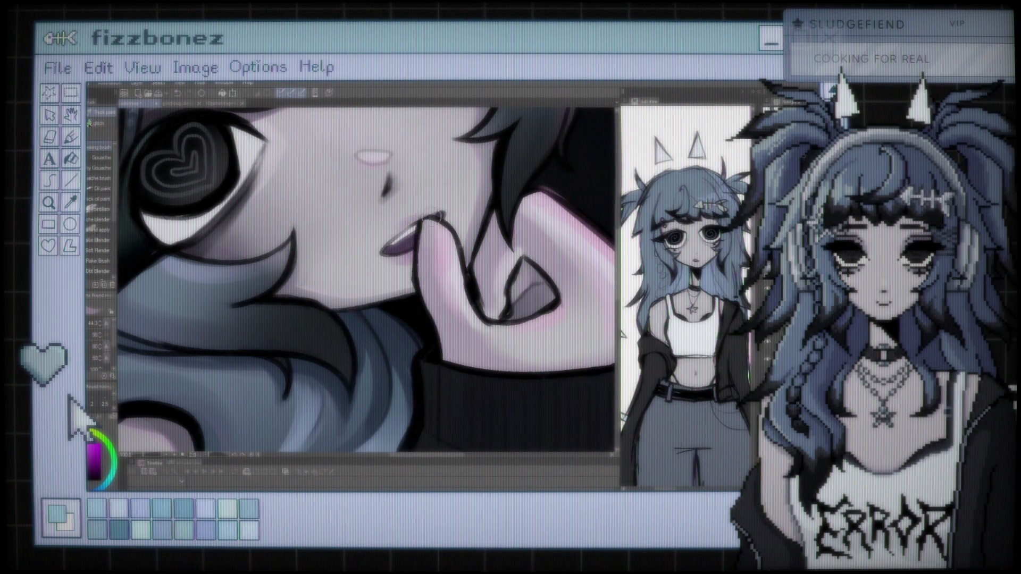
pyautogui.scroll(-2, 445, 211)
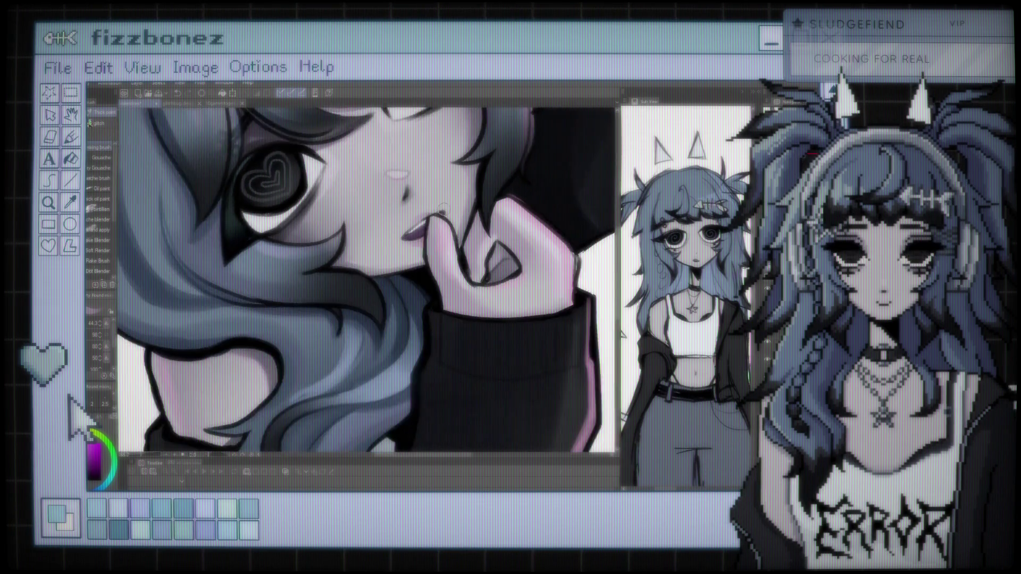
# Repaint the lips with the Gouache/Oil paint brushes, zooming in and out to check the shape
pyautogui.scroll(-2, 435, 214)
pyautogui.scroll(-1, 426, 219)
pyautogui.scroll(1, 372, 234)
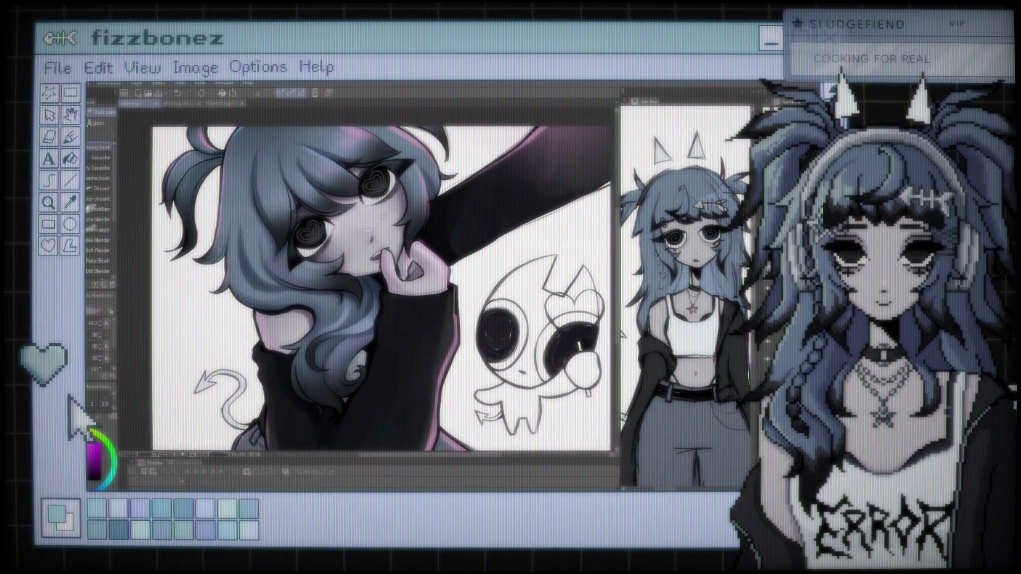
pyautogui.scroll(1, 357, 225)
pyautogui.scroll(1, 388, 237)
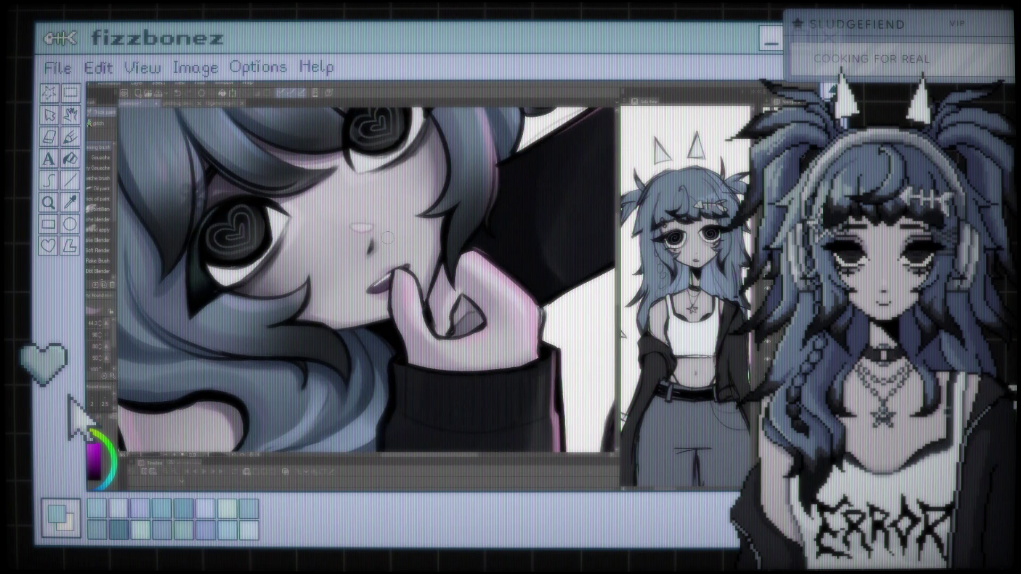
pyautogui.scroll(1, 387, 237)
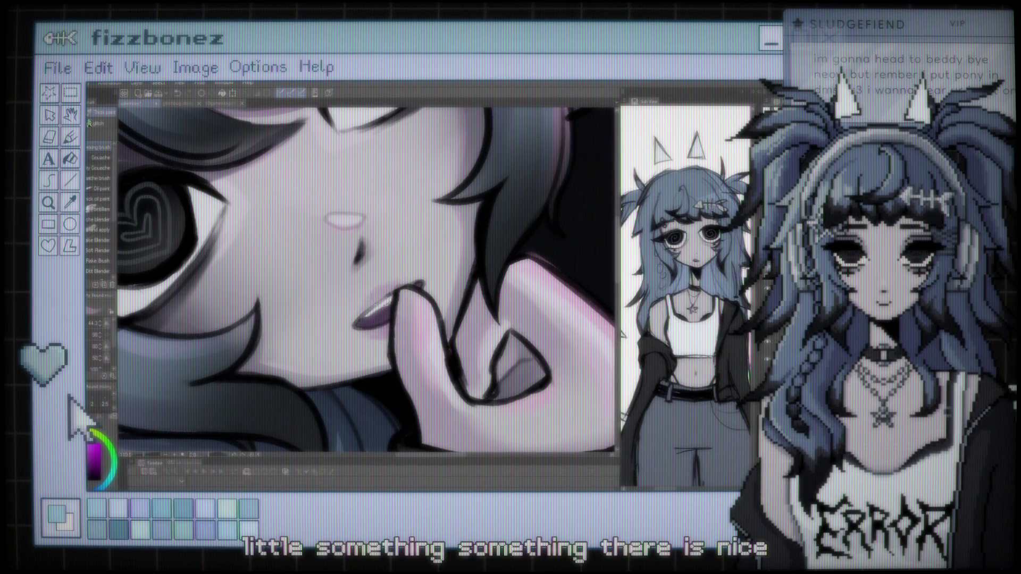
pyautogui.scroll(-2, 429, 237)
pyautogui.scroll(-2, 429, 238)
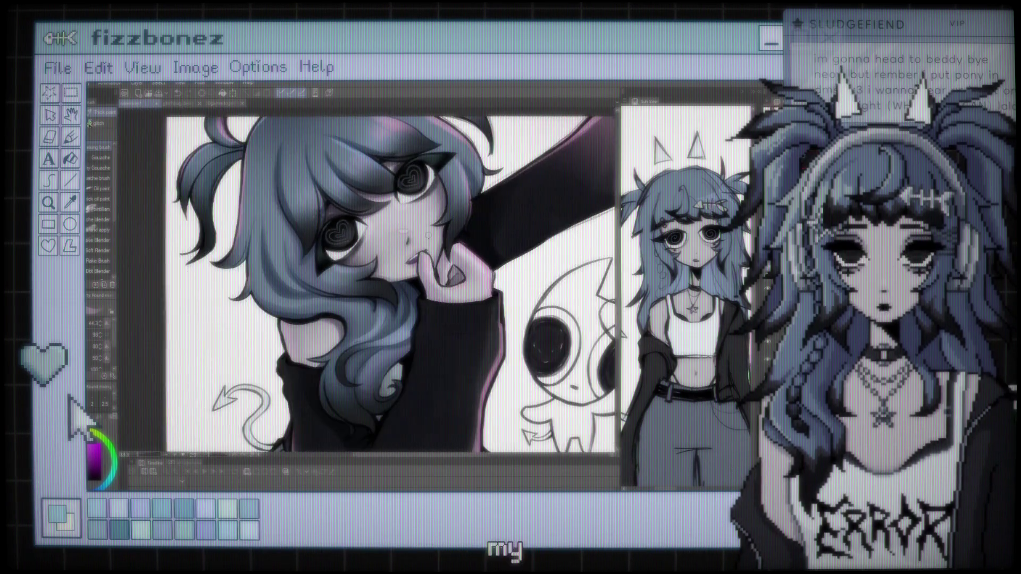
pyautogui.scroll(-2, 429, 237)
pyautogui.scroll(3, 375, 277)
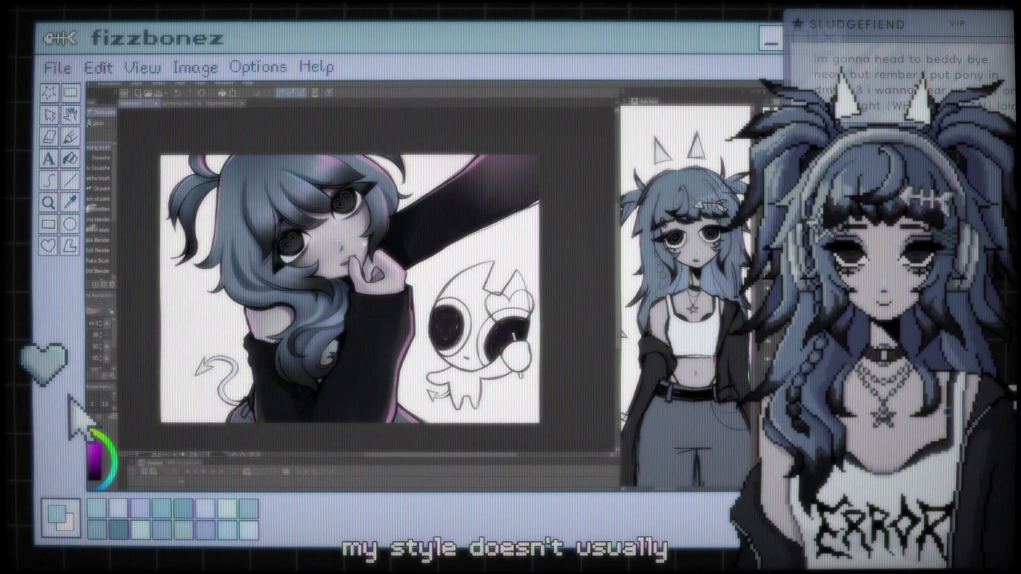
pyautogui.scroll(1, 375, 276)
pyautogui.scroll(2, 375, 277)
pyautogui.scroll(2, 374, 277)
pyautogui.scroll(-1, 375, 277)
pyautogui.scroll(-1, 375, 277)
pyautogui.scroll(-2, 375, 276)
pyautogui.scroll(-1, 375, 277)
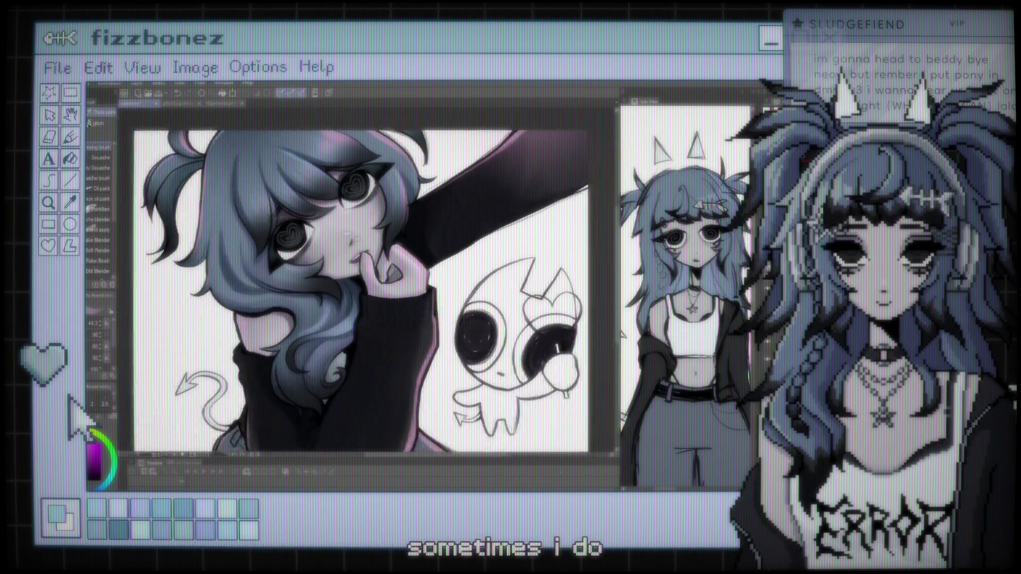
pyautogui.scroll(-1, 375, 276)
pyautogui.scroll(2, 373, 236)
pyautogui.scroll(1, 373, 236)
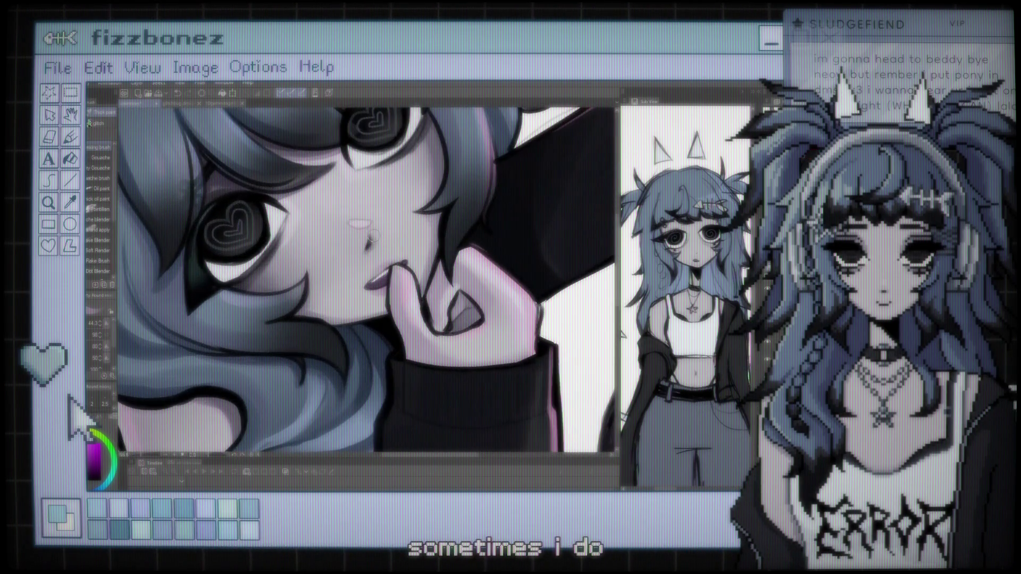
pyautogui.scroll(1, 373, 236)
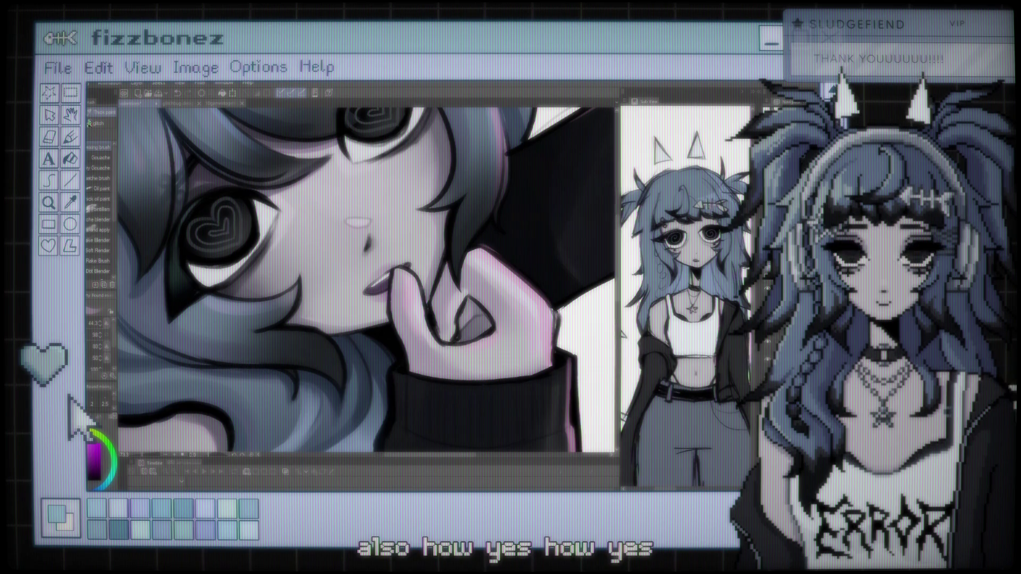
# Refine the mouth shading with the face recentred, then switch to the Soft airbrush
pyautogui.moveTo(390, 139); pyautogui.dragTo(439, 181)
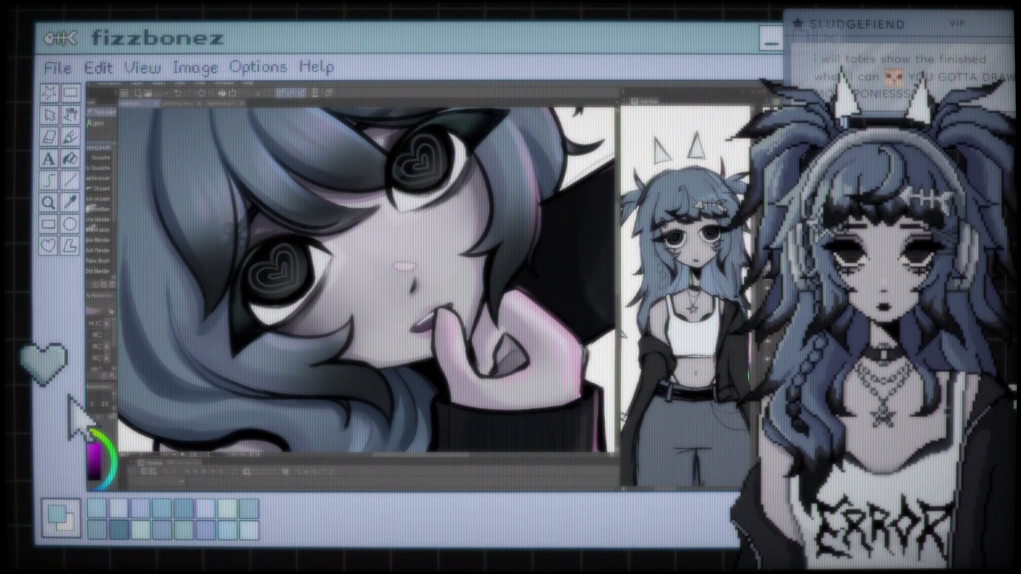
pyautogui.scroll(-2, 398, 239)
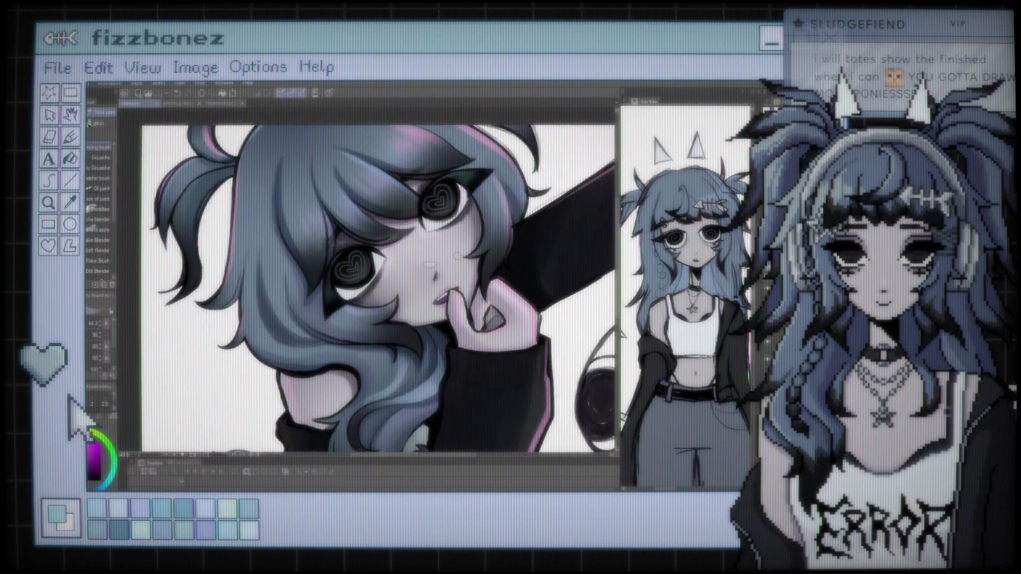
pyautogui.scroll(-2, 398, 239)
pyautogui.scroll(-2, 397, 239)
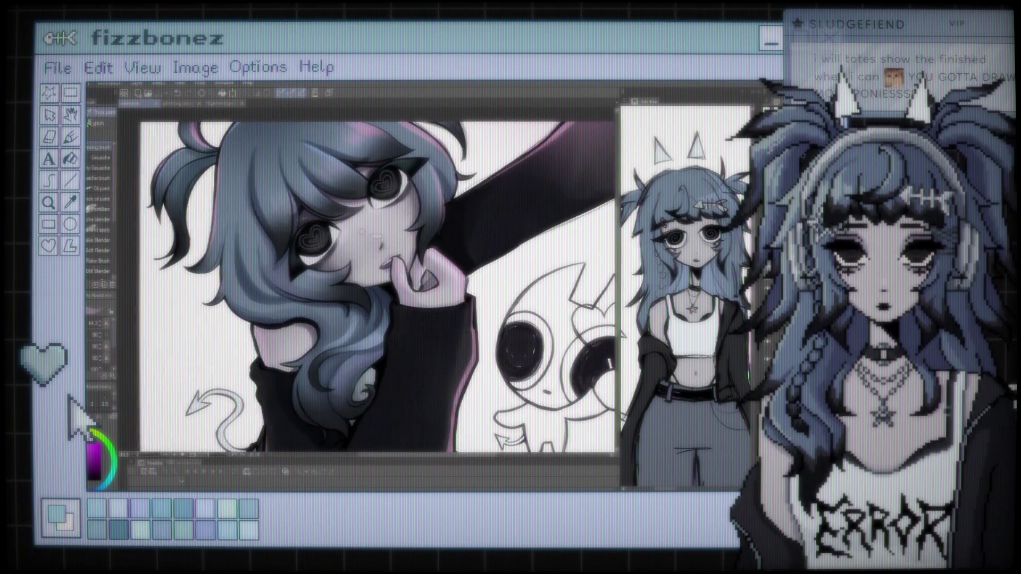
pyautogui.scroll(1, 398, 239)
pyautogui.scroll(-2, 398, 282)
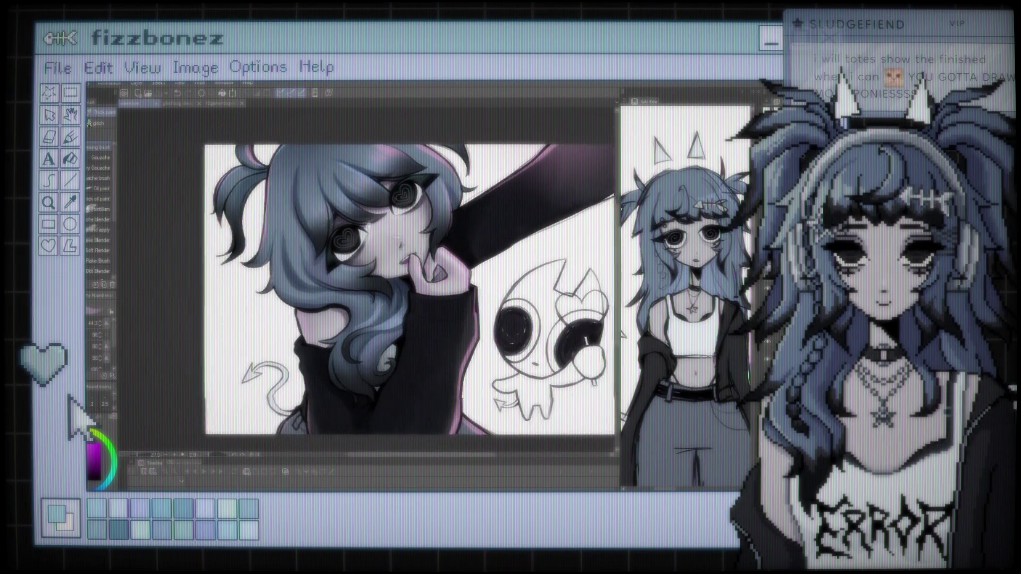
pyautogui.hscroll(1, 369, 282)
pyautogui.hscroll(-1, 369, 282)
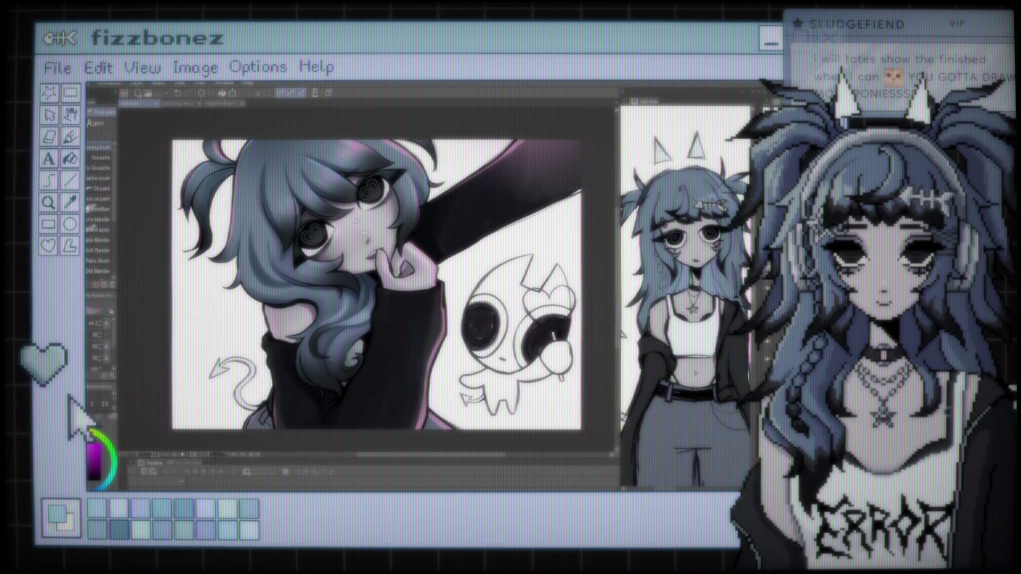
pyautogui.scroll(2, 396, 263)
pyautogui.scroll(1, 396, 264)
pyautogui.scroll(1, 396, 264)
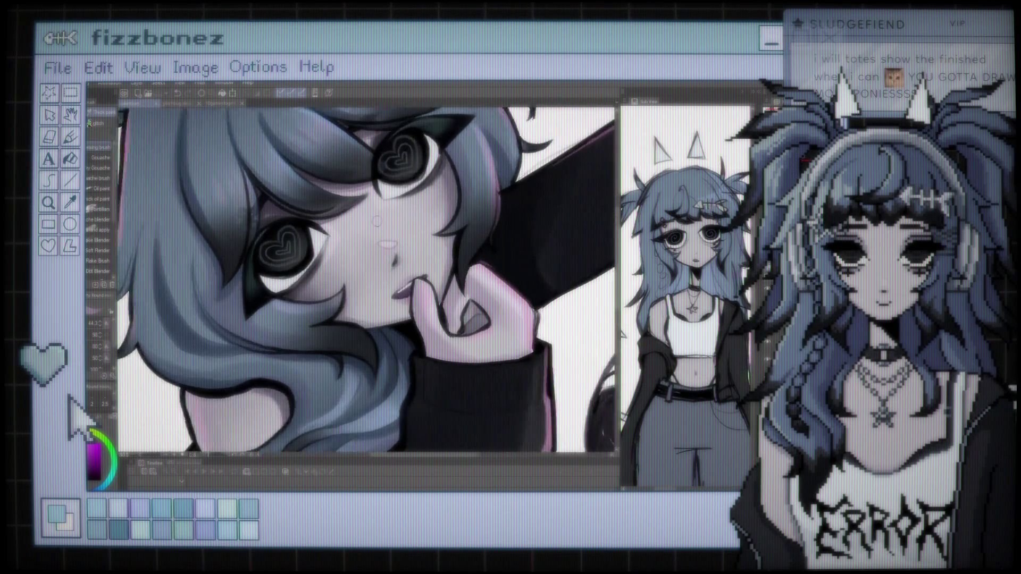
pyautogui.scroll(2, 396, 263)
pyautogui.hscroll(-1, 378, 231)
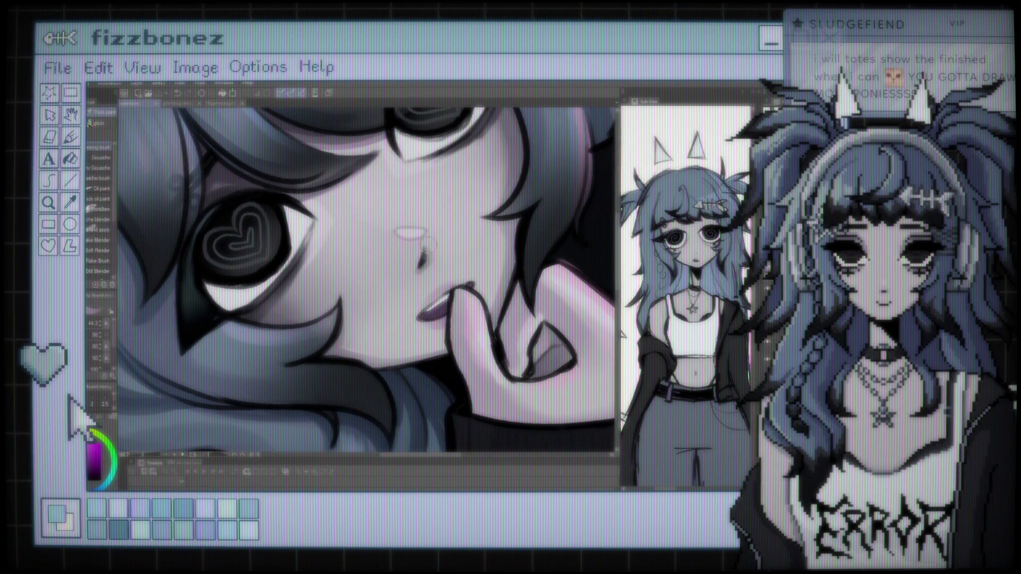
pyautogui.scroll(-4, 378, 230)
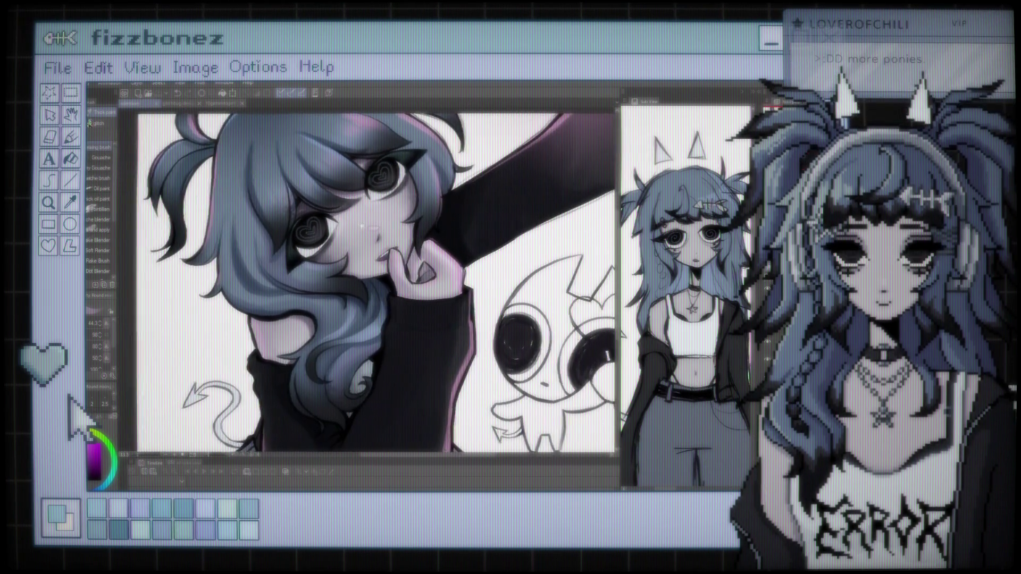
pyautogui.scroll(4, 355, 226)
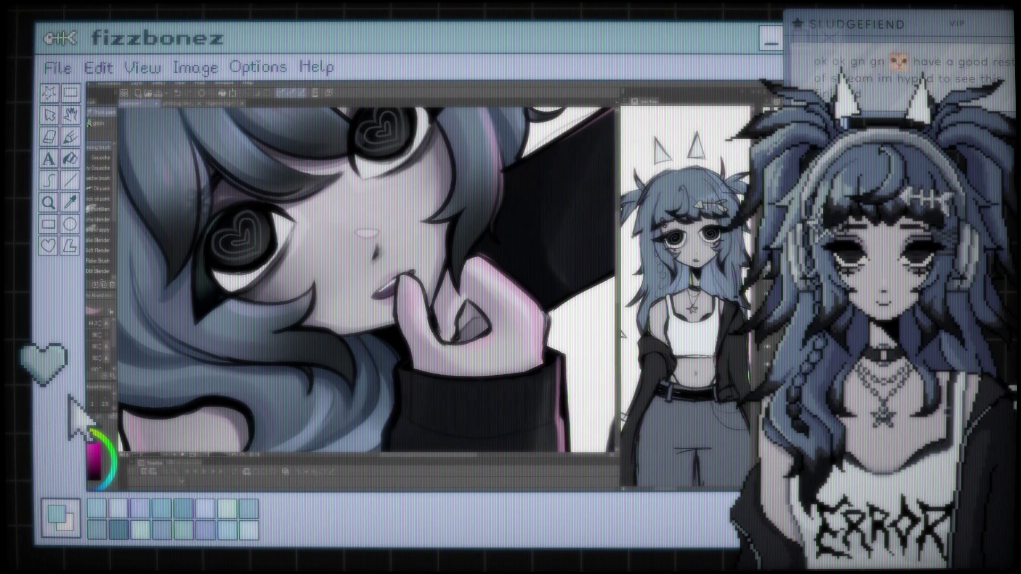
pyautogui.press('b')
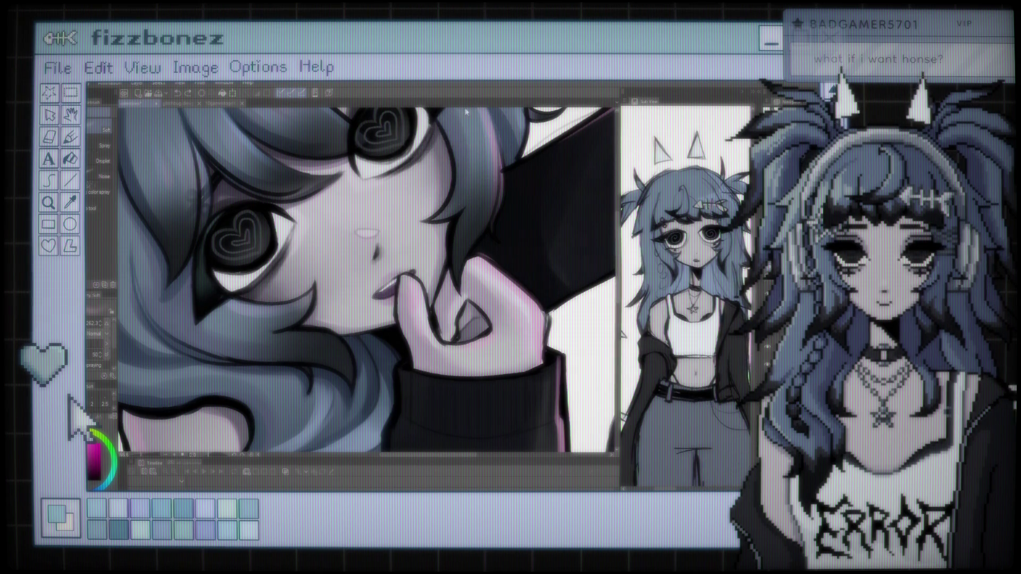
pyautogui.scroll(-3, 473, 138)
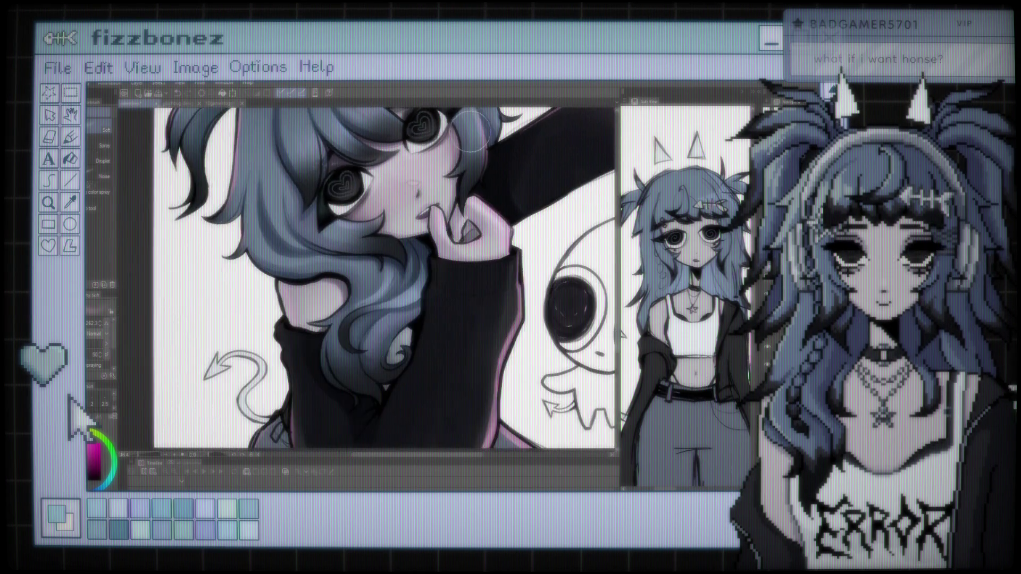
# Airbrush a soft pink blush onto the girl's cheek beside her nose, then switch to the Eraser
pyautogui.scroll(-2, 488, 166)
pyautogui.moveTo(488, 166); pyautogui.dragTo(442, 275)
pyautogui.hotkey('ctrl', '+')
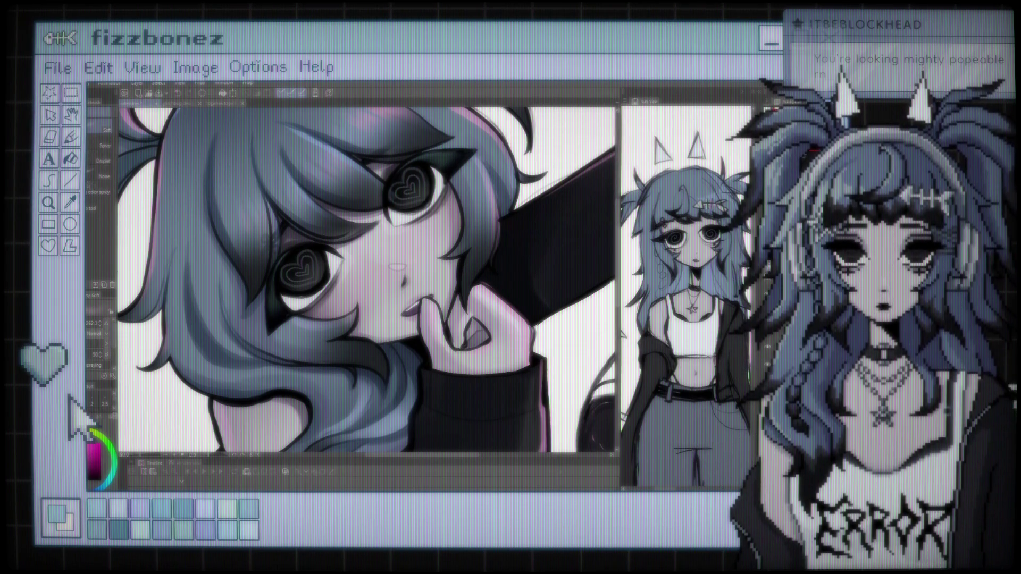
pyautogui.scroll(-2, 502, 293)
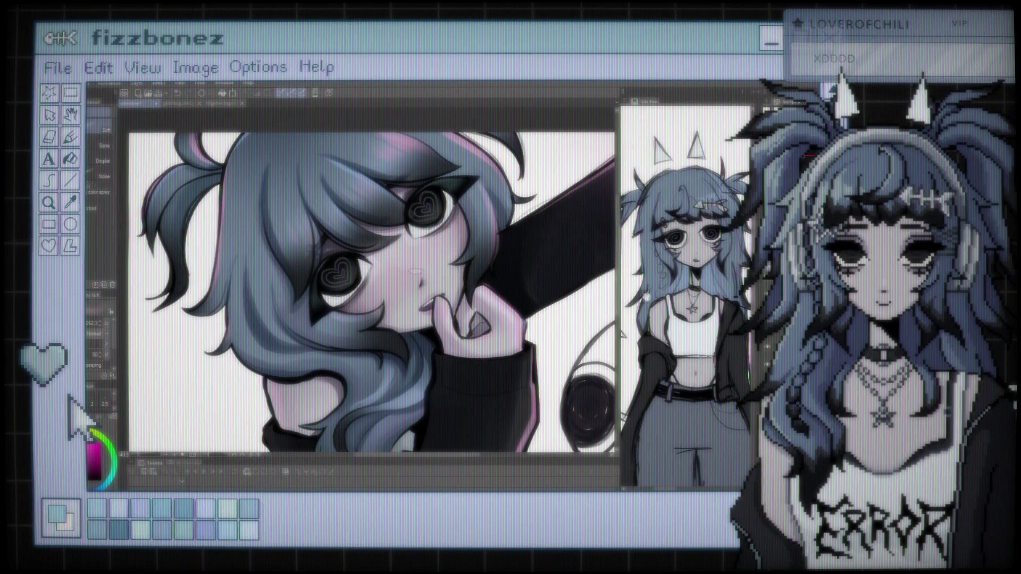
pyautogui.scroll(-1, 428, 213)
pyautogui.scroll(1, 428, 213)
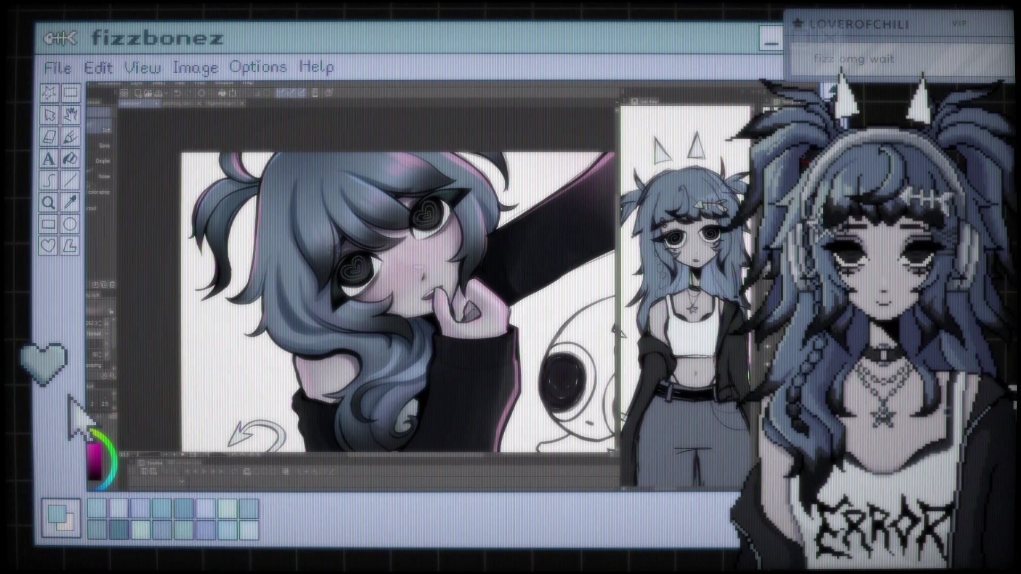
pyautogui.press('e')
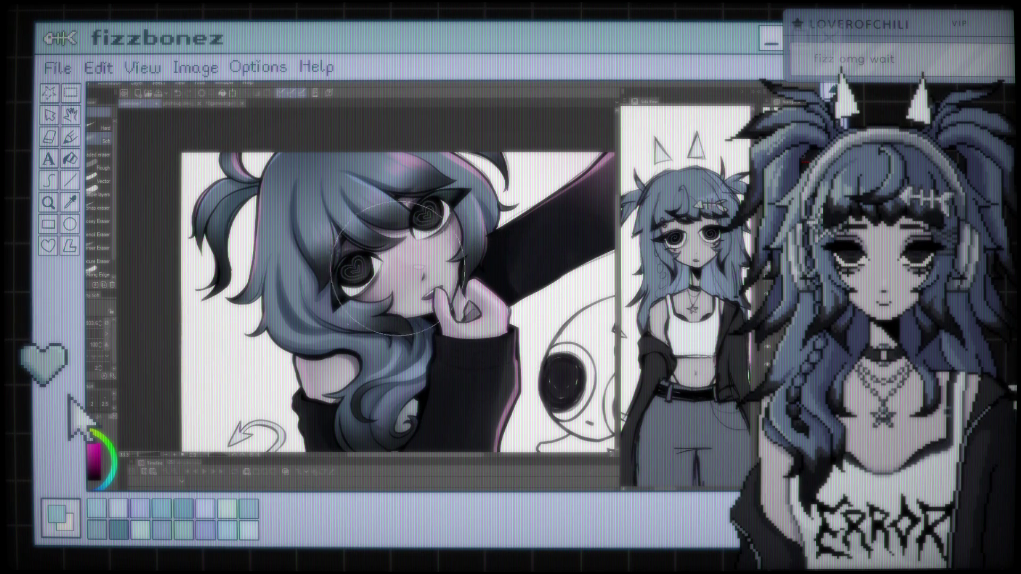
# Soft-erase part of the cheek blush so the girl's face looks paler
pyautogui.scroll(-3, 425, 247)
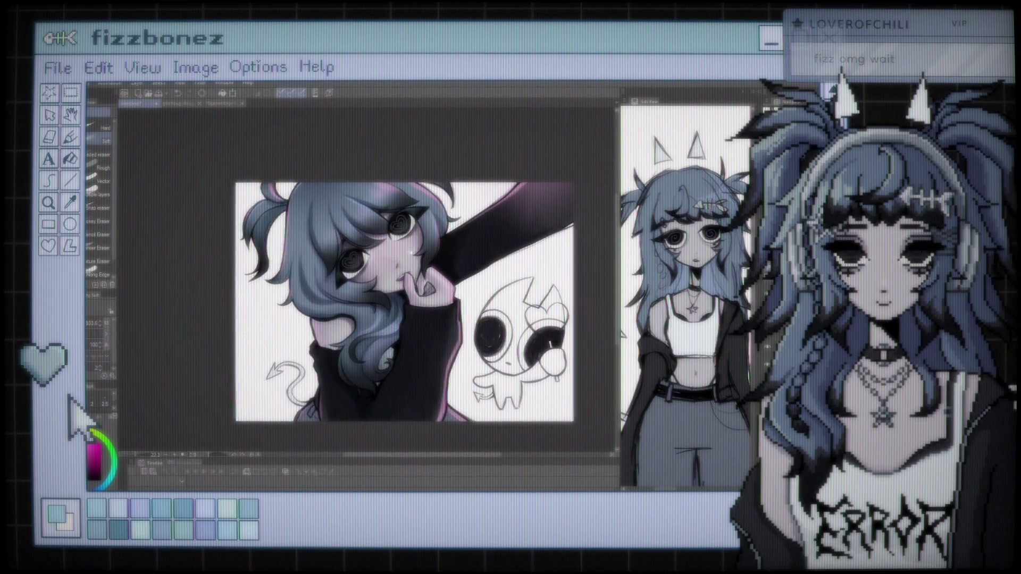
pyautogui.scroll(-2, 415, 242)
pyautogui.scroll(3, 415, 244)
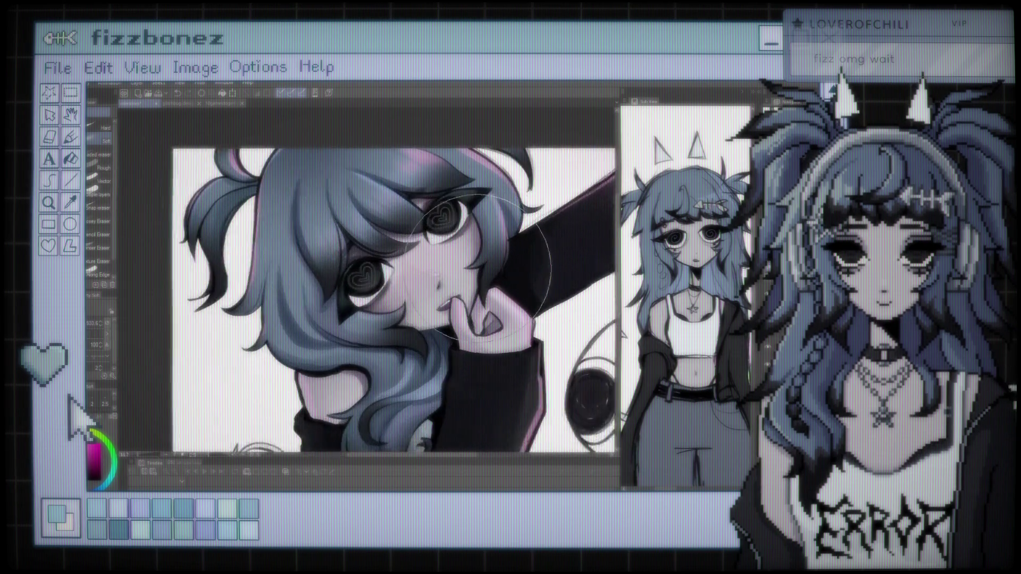
pyautogui.scroll(2, 425, 255)
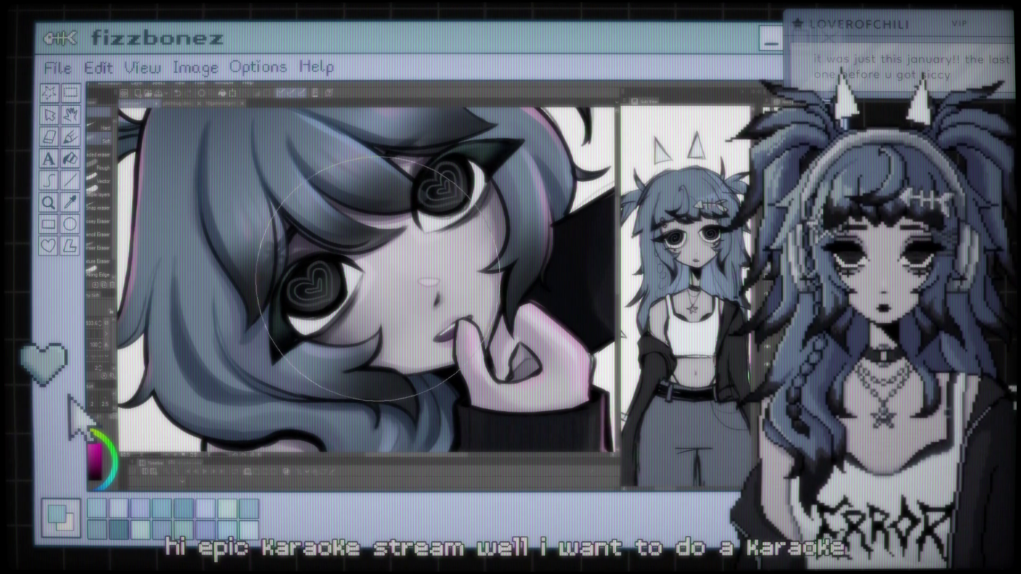
pyautogui.scroll(-2, 377, 279)
pyautogui.scroll(-1, 316, 254)
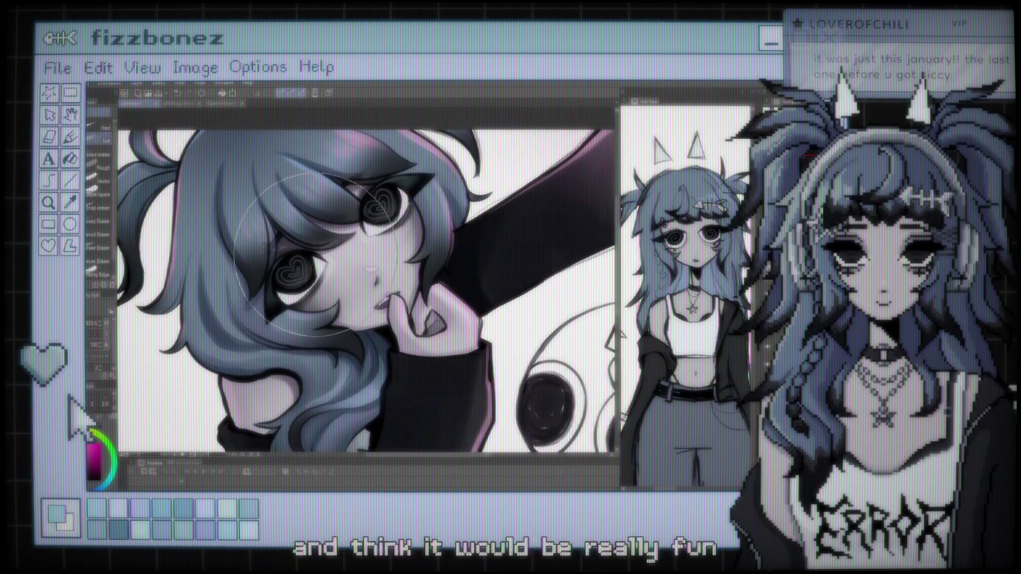
pyautogui.scroll(1, 298, 259)
pyautogui.scroll(1, 298, 259)
pyautogui.scroll(1, 298, 259)
pyautogui.scroll(1, 298, 258)
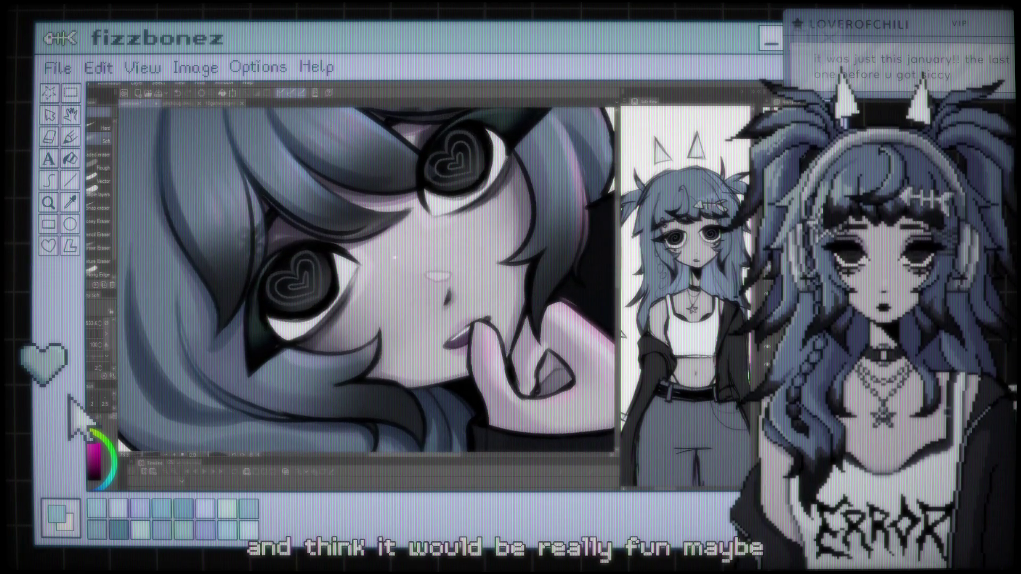
# Recentre the close-up, check the lightened cheek, and return to the Brush sub-tools
pyautogui.moveTo(395, 257); pyautogui.dragTo(421, 269)
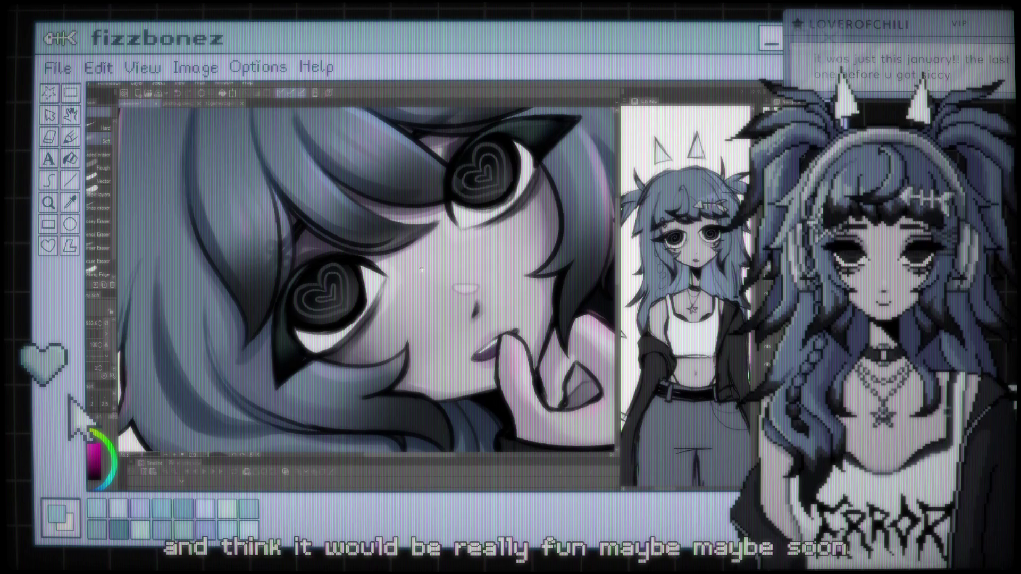
pyautogui.scroll(-1, 421, 269)
pyautogui.scroll(-2, 421, 269)
pyautogui.scroll(-1, 404, 255)
pyautogui.scroll(-1, 384, 243)
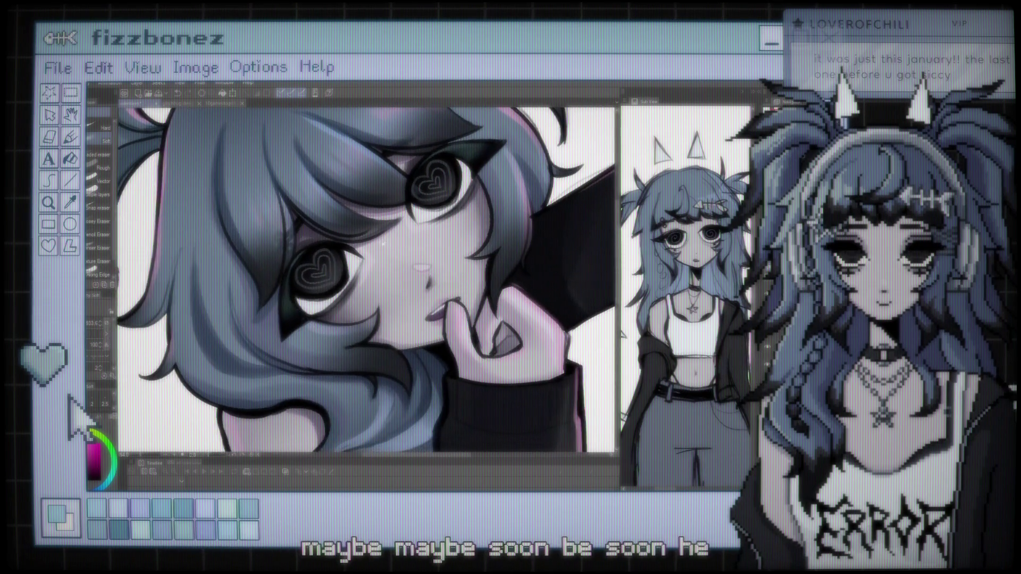
pyautogui.scroll(-1, 383, 243)
pyautogui.scroll(-1, 384, 242)
pyautogui.scroll(-1, 383, 242)
pyautogui.scroll(-1, 384, 243)
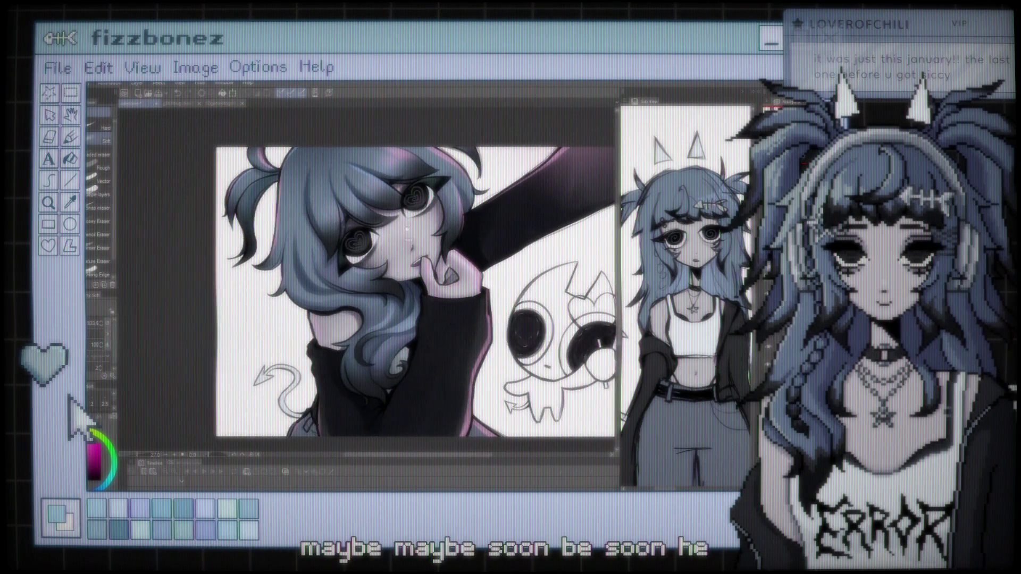
pyautogui.scroll(1, 406, 229)
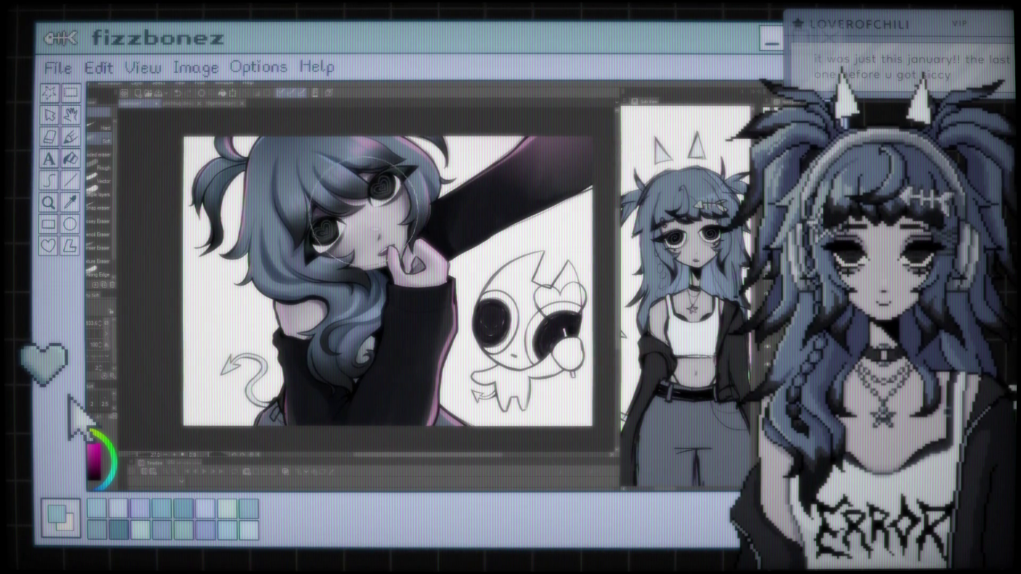
pyautogui.scroll(1, 363, 214)
pyautogui.scroll(1, 367, 218)
pyautogui.scroll(2, 378, 229)
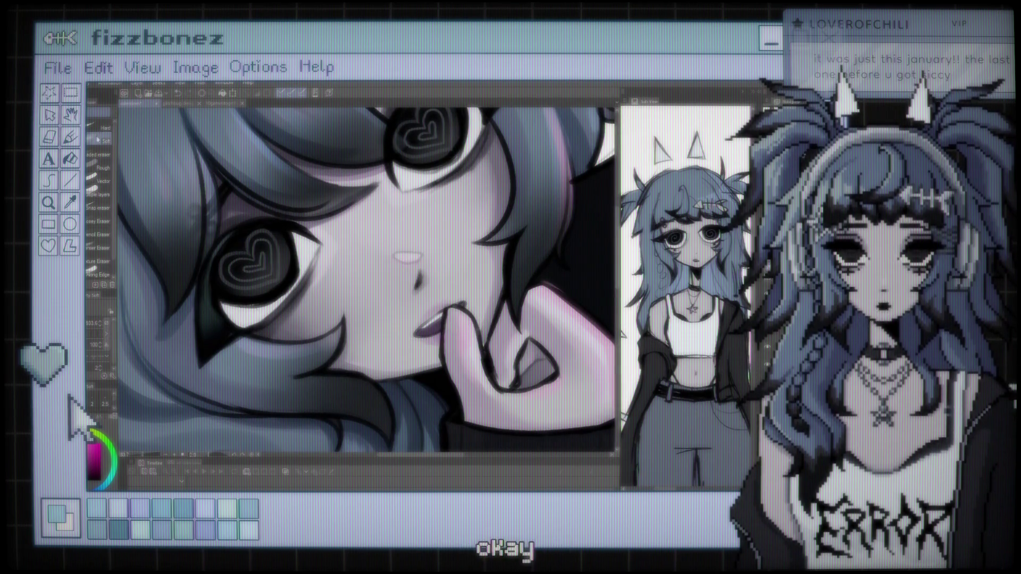
pyautogui.click(111, 125)
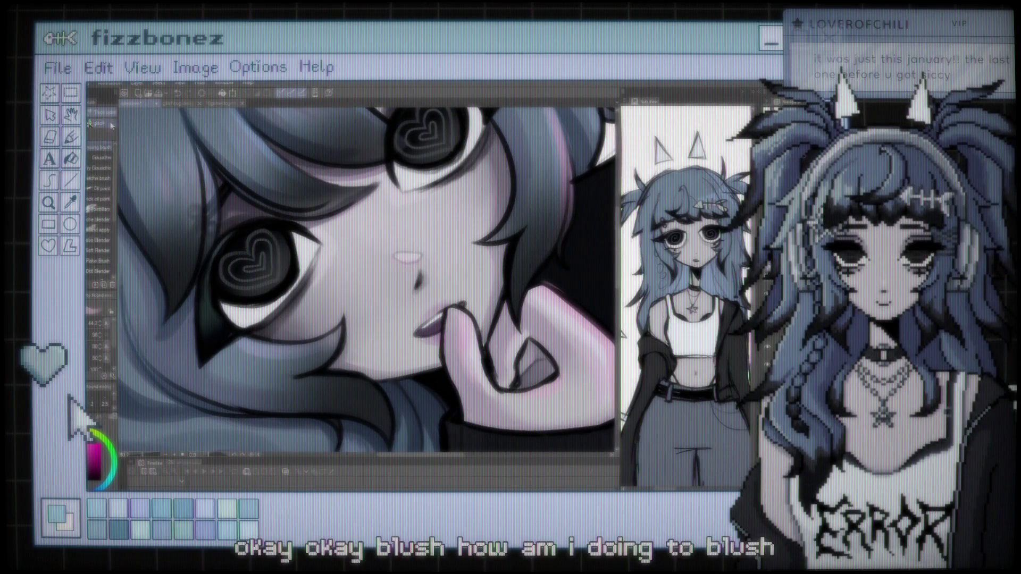
# Undo the strong pink cheek blush, then erase the repainted blush down to a faint soft tint
pyautogui.scroll(-3, 114, 238)
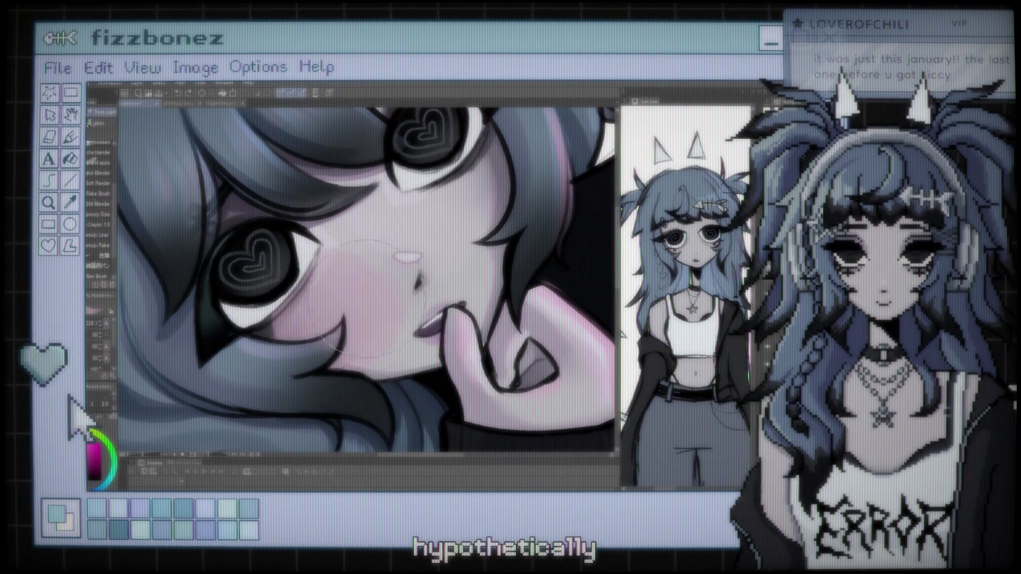
pyautogui.hotkey('ctrl', 'z')
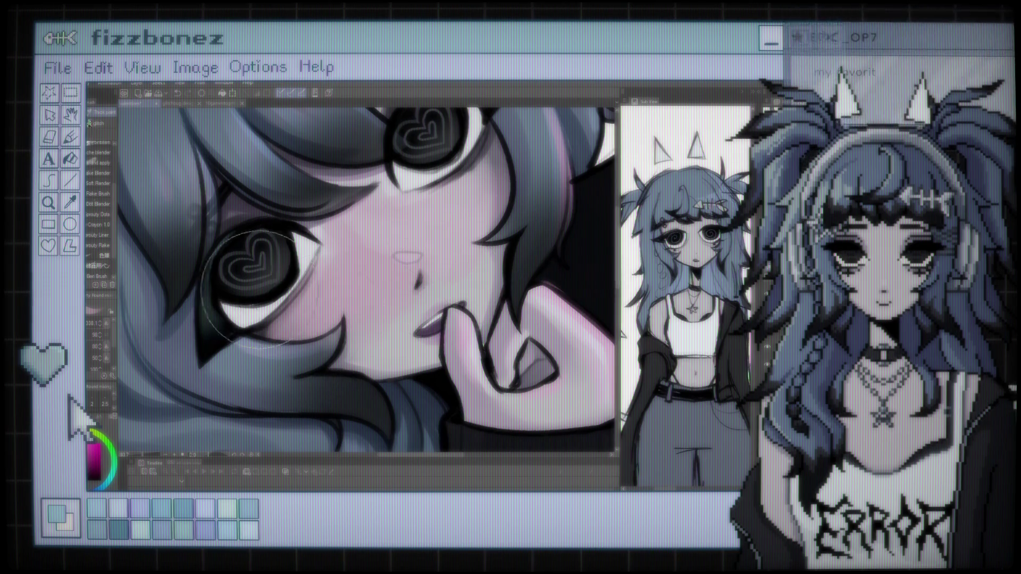
pyautogui.press('e')
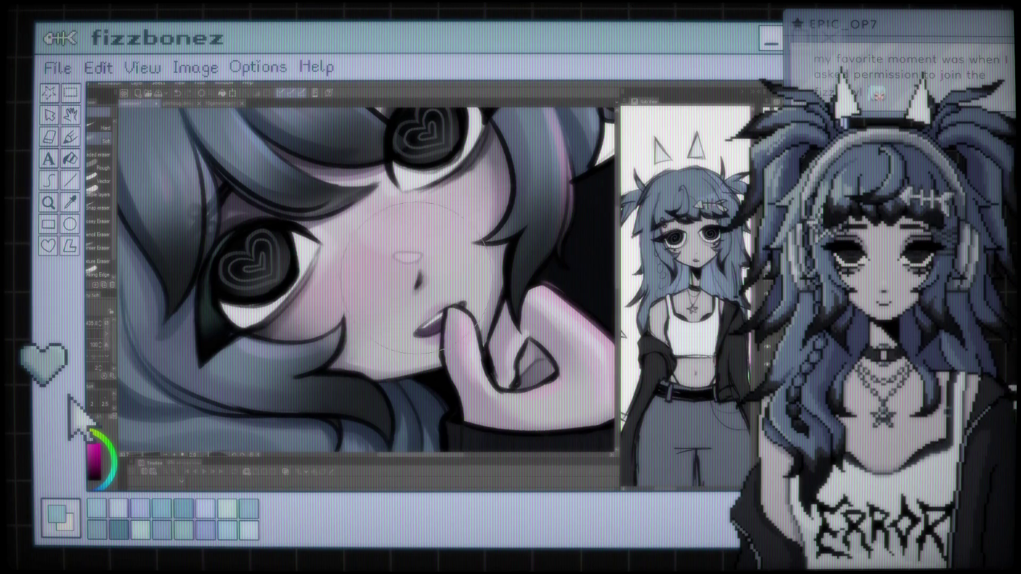
pyautogui.scroll(-2, 388, 340)
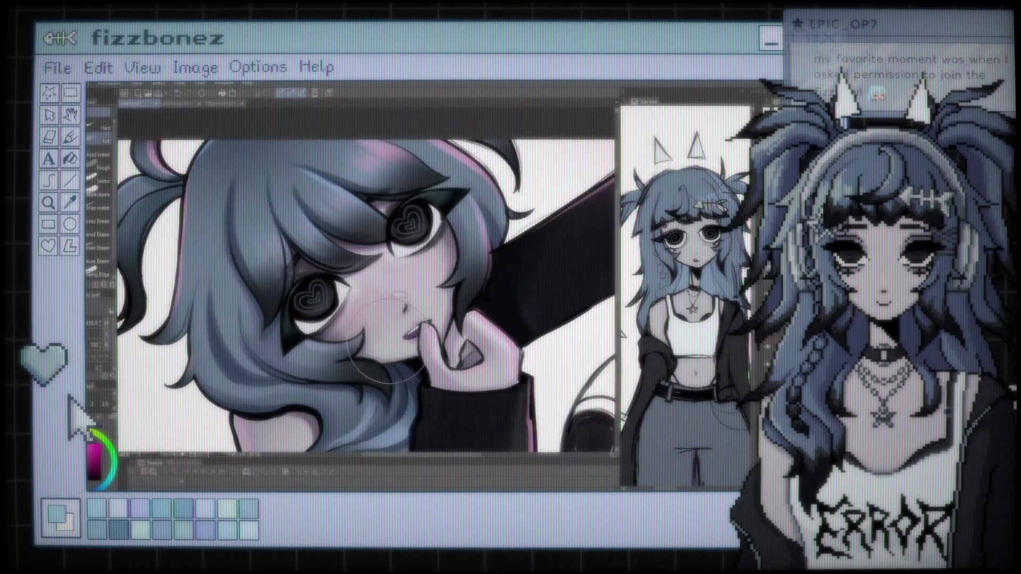
pyautogui.scroll(-2, 388, 340)
pyautogui.scroll(-2, 388, 340)
pyautogui.scroll(-1, 388, 340)
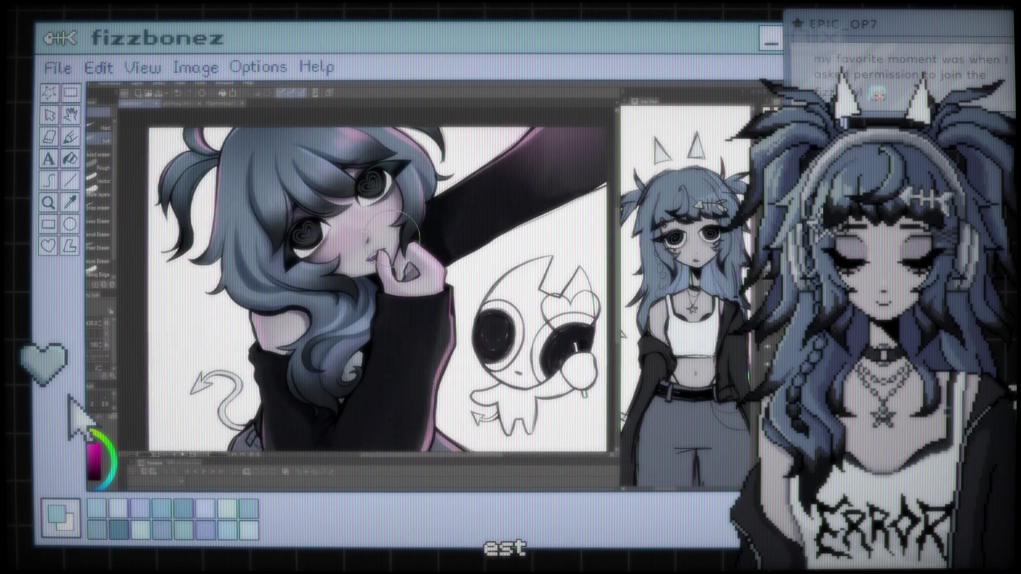
pyautogui.scroll(3, 356, 251)
pyautogui.scroll(2, 356, 251)
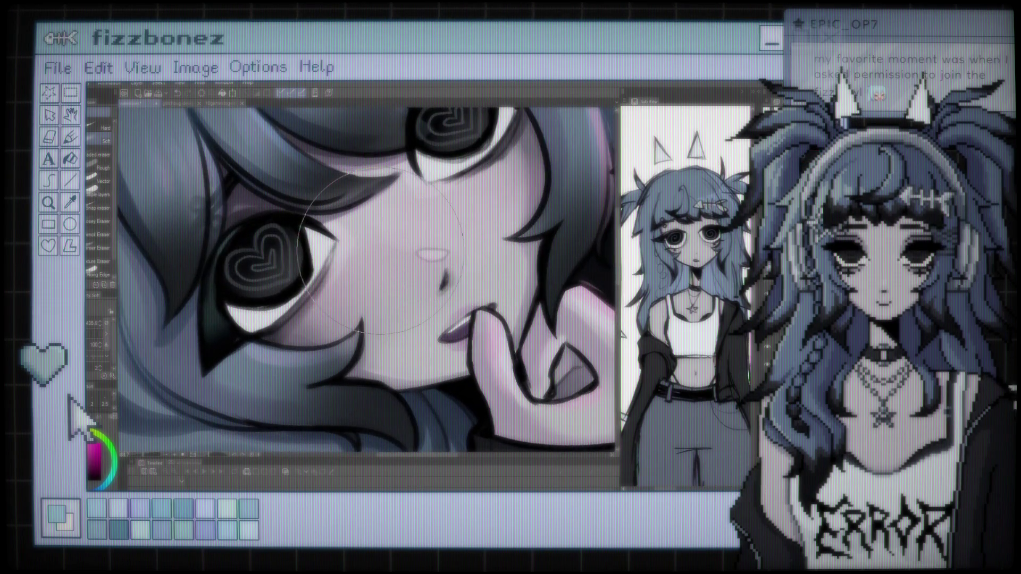
pyautogui.press('b')
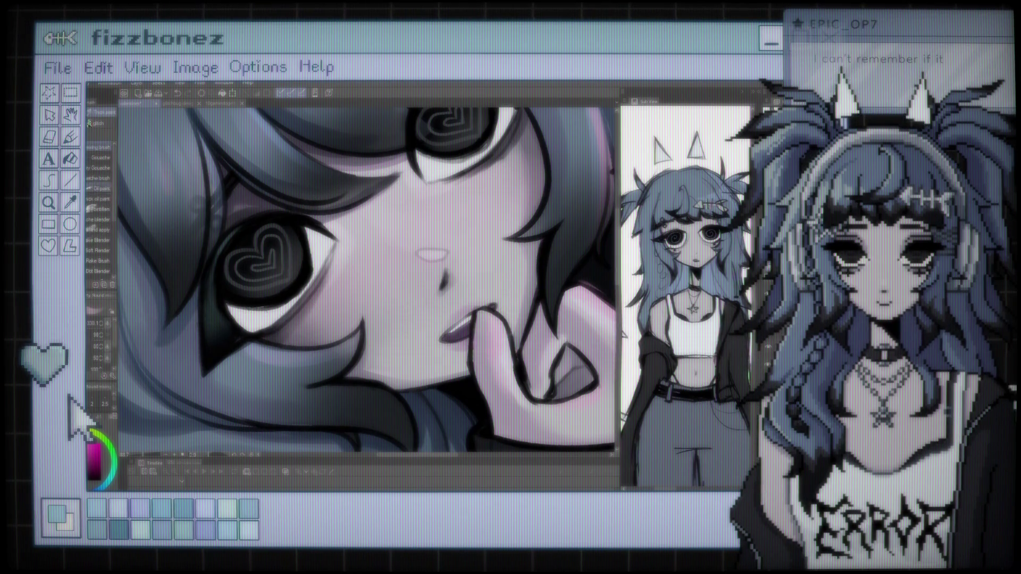
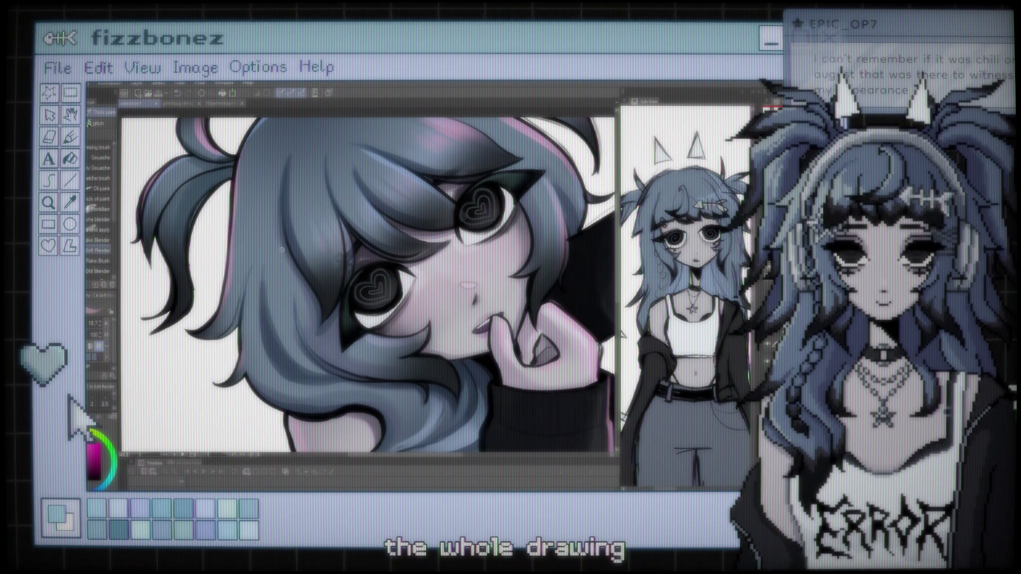
# Sample the girl's blue hair colour from the canvas as the painting colour
pyautogui.keyDown('alt'); pyautogui.click(380, 158); pyautogui.keyUp('alt')
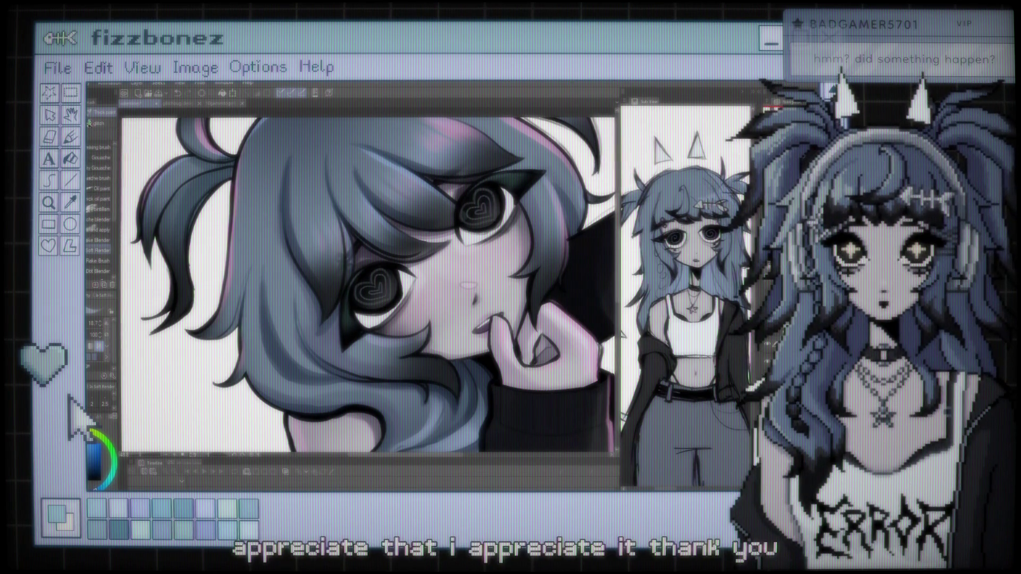
# Scroll the view so the girl's face, sleeve and white mascot appear together
pyautogui.scroll(2, 367, 282)
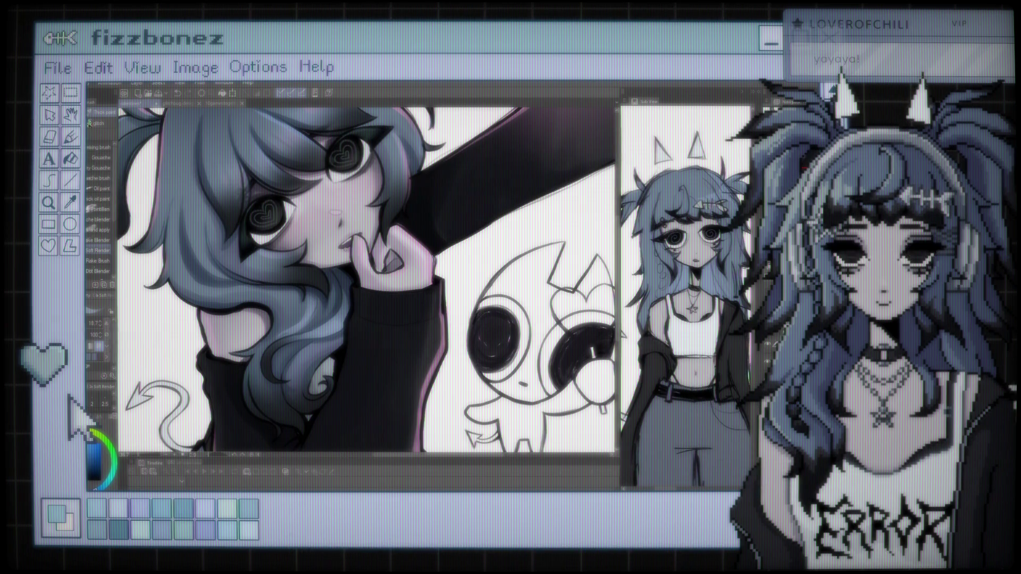
# Zoom out to the full illustration, shift it lower, then zoom in on the girl's face and hair
pyautogui.hotkey('ctrl', '-')
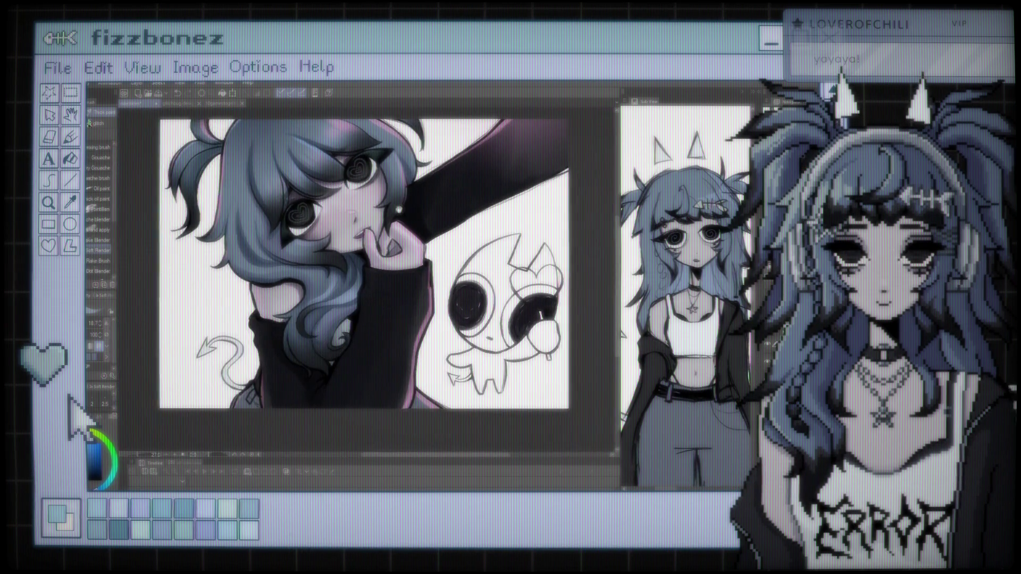
pyautogui.moveTo(372, 239); pyautogui.dragTo(398, 295)
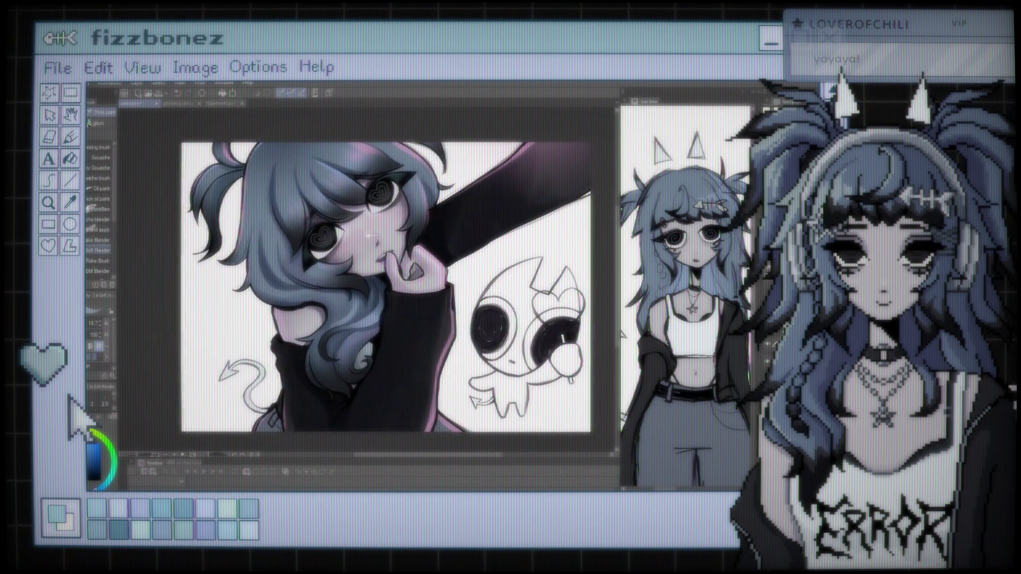
pyautogui.hotkey('ctrl', '+')
pyautogui.hotkey('ctrl', '+')
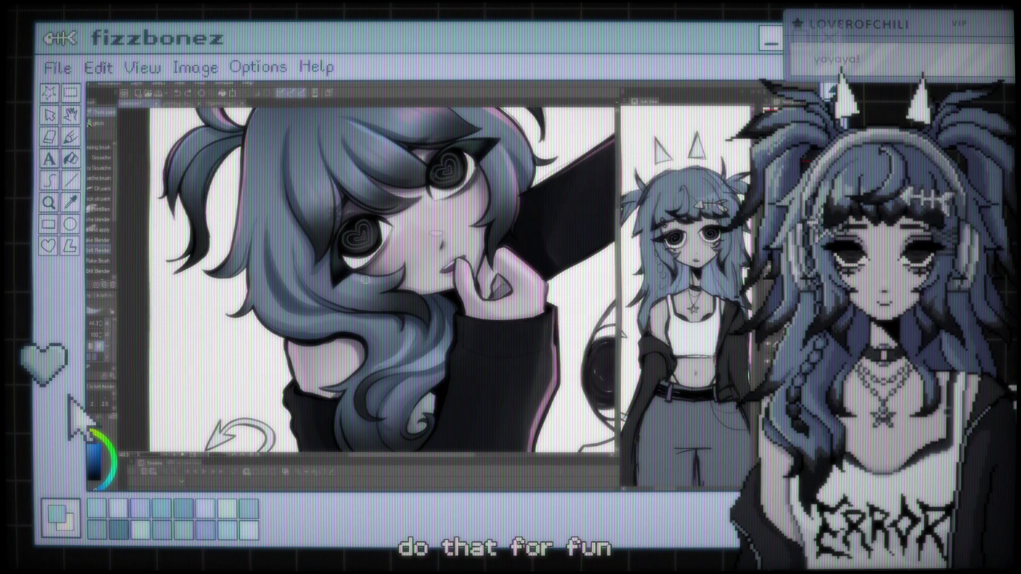
# Switch from the paint brushes to the AZ Sketch pencil, with the drawing filling the view
pyautogui.press('p')
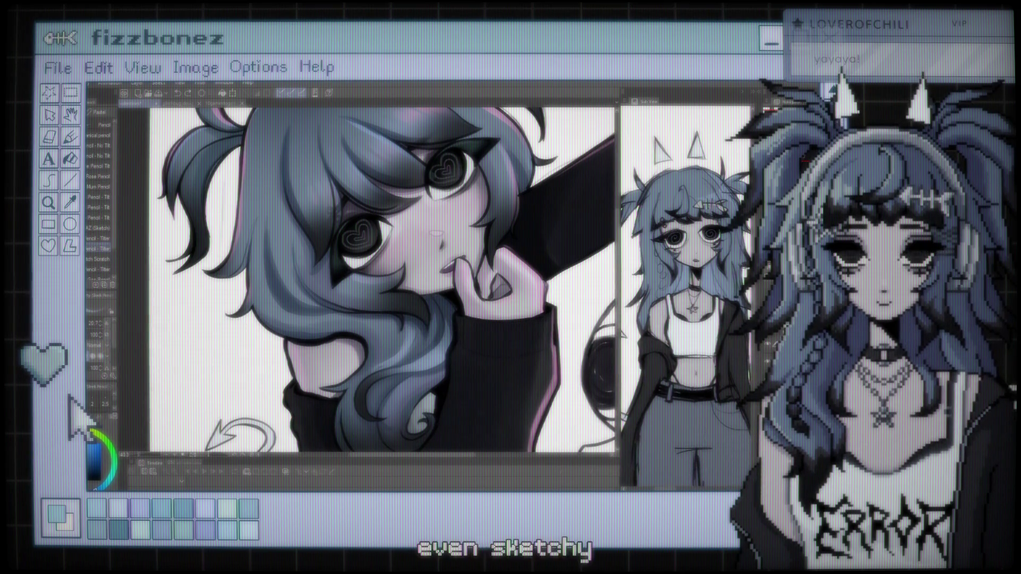
pyautogui.click(99, 227)
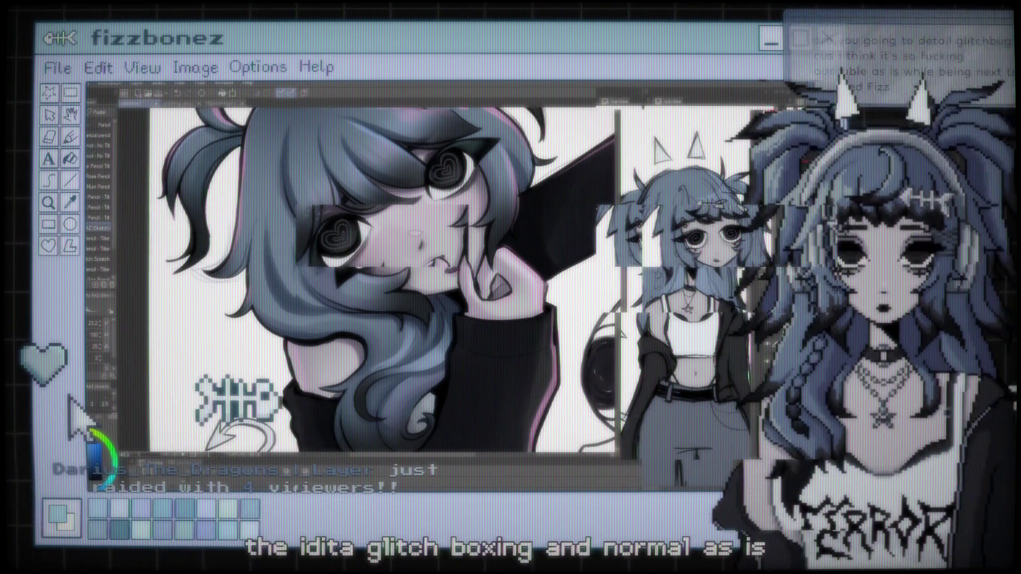
pyautogui.hotkey('ctrl', '-')
pyautogui.hotkey('ctrl', '+')
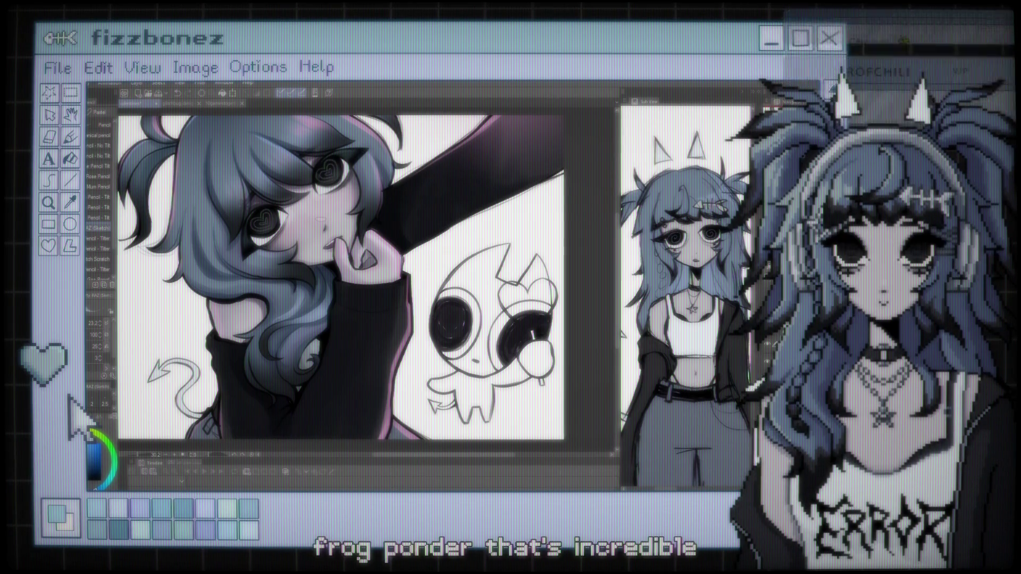
# Scroll and zoom the view in on the white mascot's line art
pyautogui.scroll(-2, 436, 233)
pyautogui.scroll(1, 436, 233)
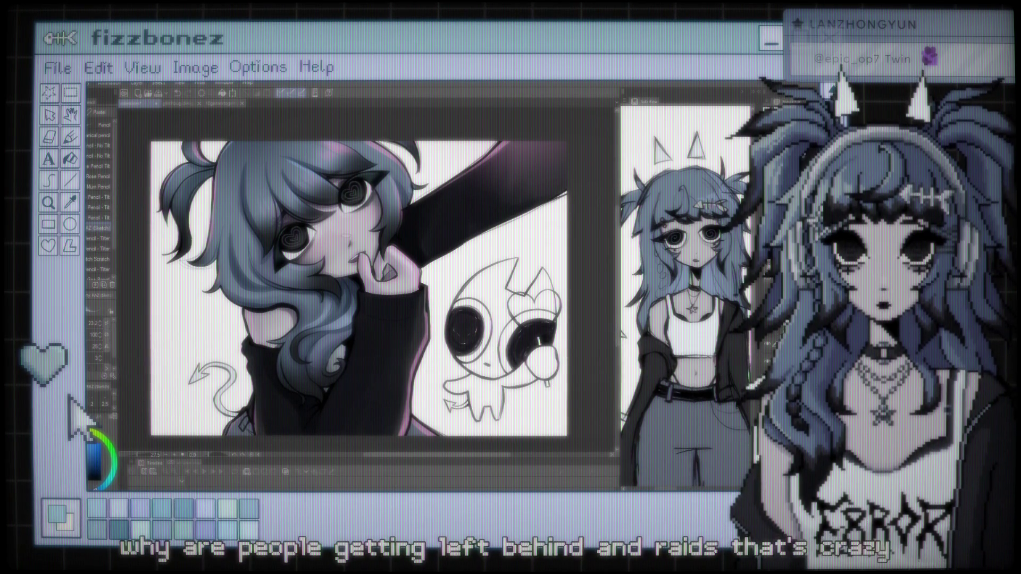
pyautogui.scroll(2, 417, 247)
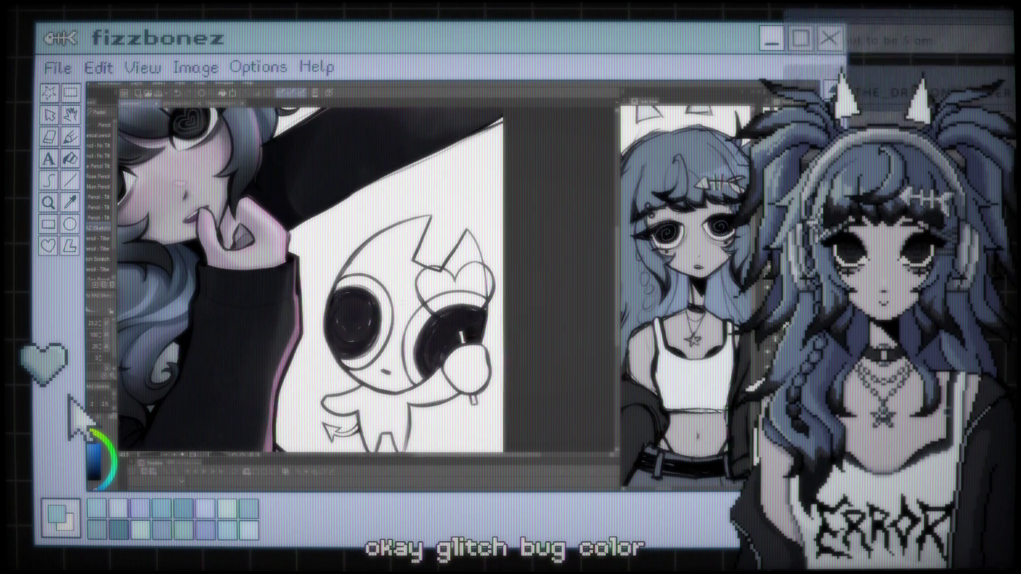
pyautogui.scroll(3, 311, 279)
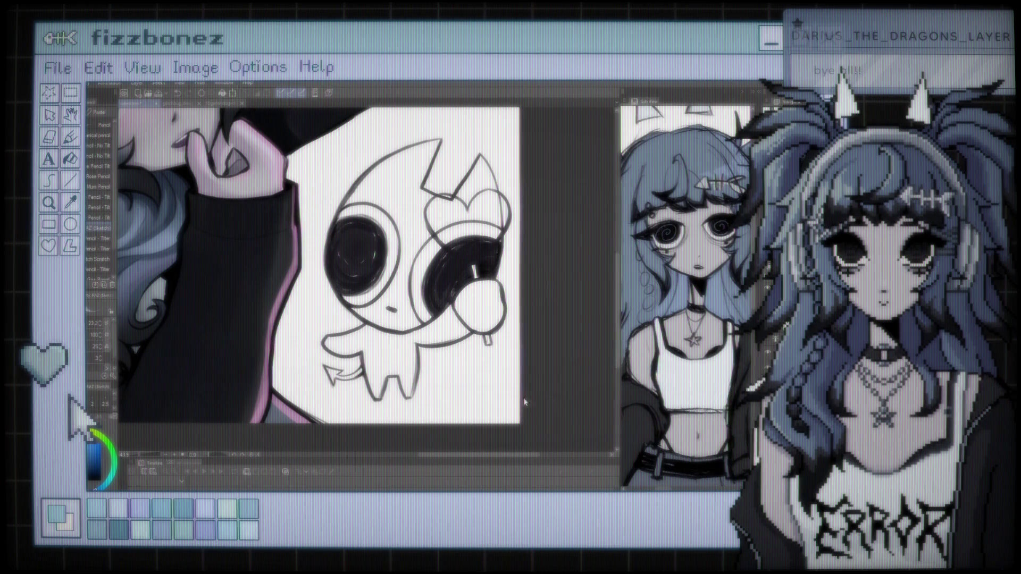
pyautogui.scroll(5, 686, 298)
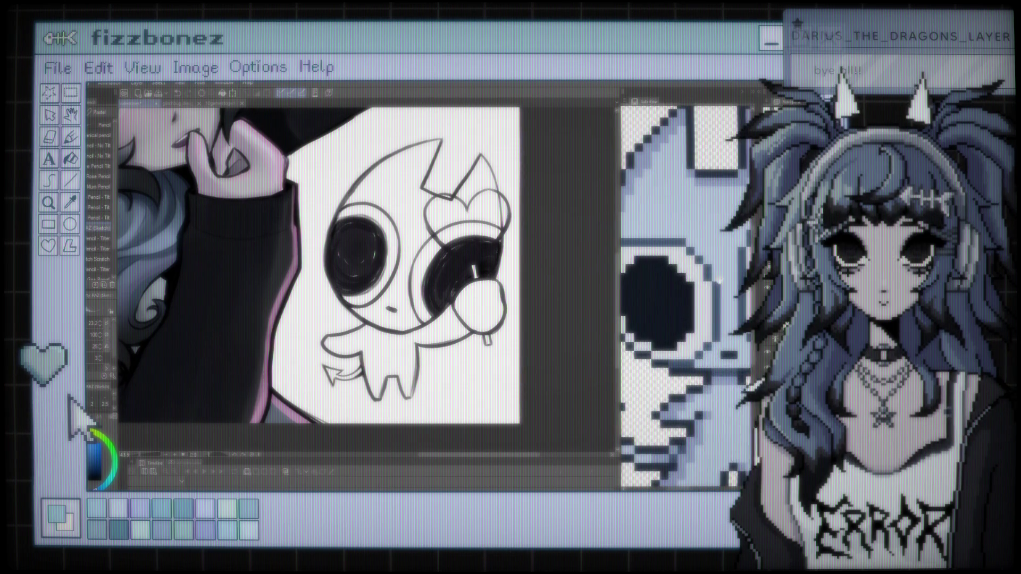
# Enlarge the pixel devil reference and switch to the Eyedropper to sample its colours
pyautogui.scroll(-5, 686, 298)
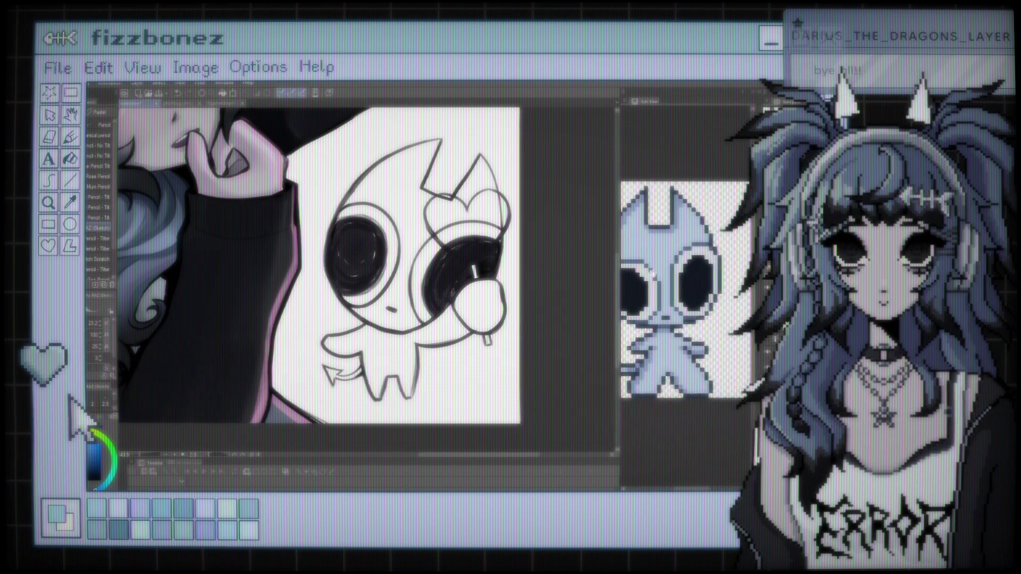
pyautogui.scroll(5, 686, 298)
pyautogui.scroll(-2, 696, 266)
pyautogui.scroll(2, 691, 264)
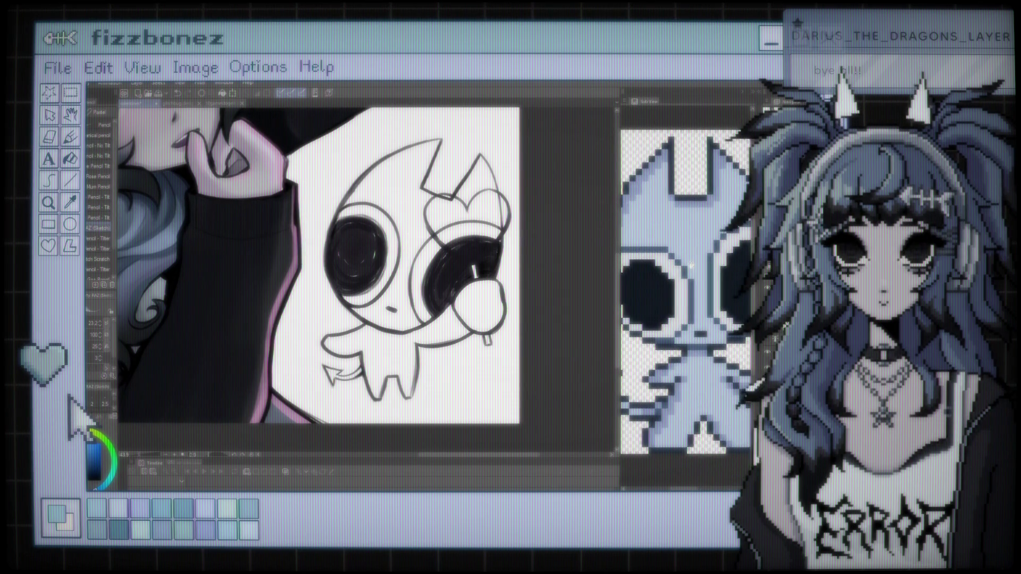
pyautogui.press('i')
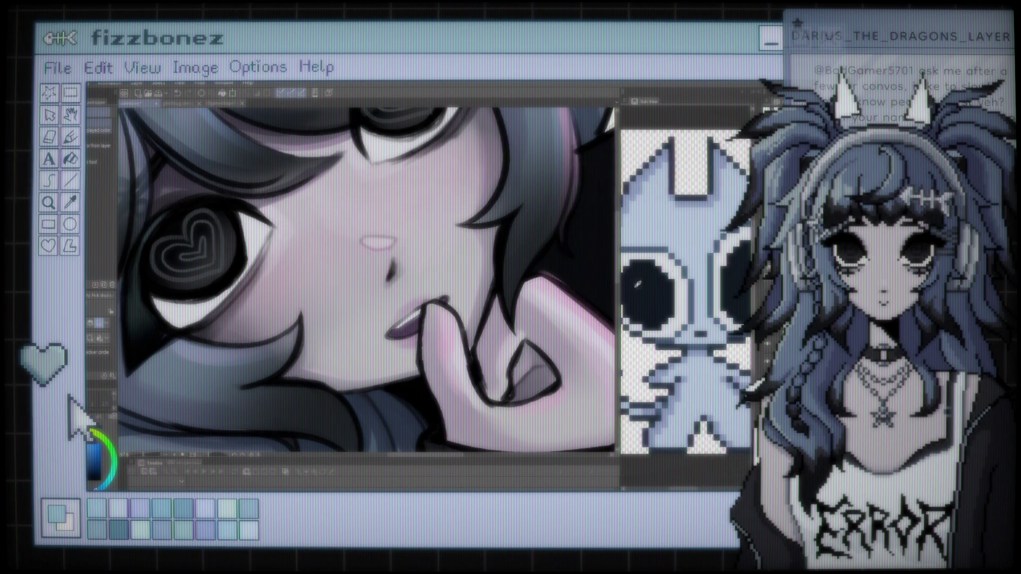
# Paint a small dark nostril with a light highlight under the girl's nose using the thick brush
pyautogui.press('b')
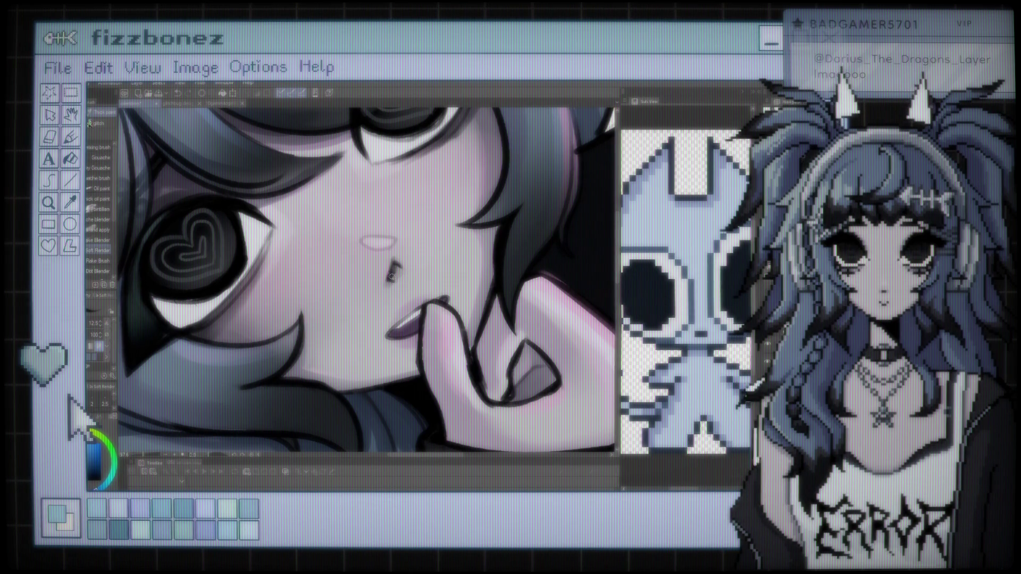
pyautogui.scroll(-2, 425, 224)
pyautogui.scroll(-1, 426, 224)
pyautogui.scroll(1, 426, 224)
pyautogui.scroll(2, 603, 221)
pyautogui.scroll(2, 407, 250)
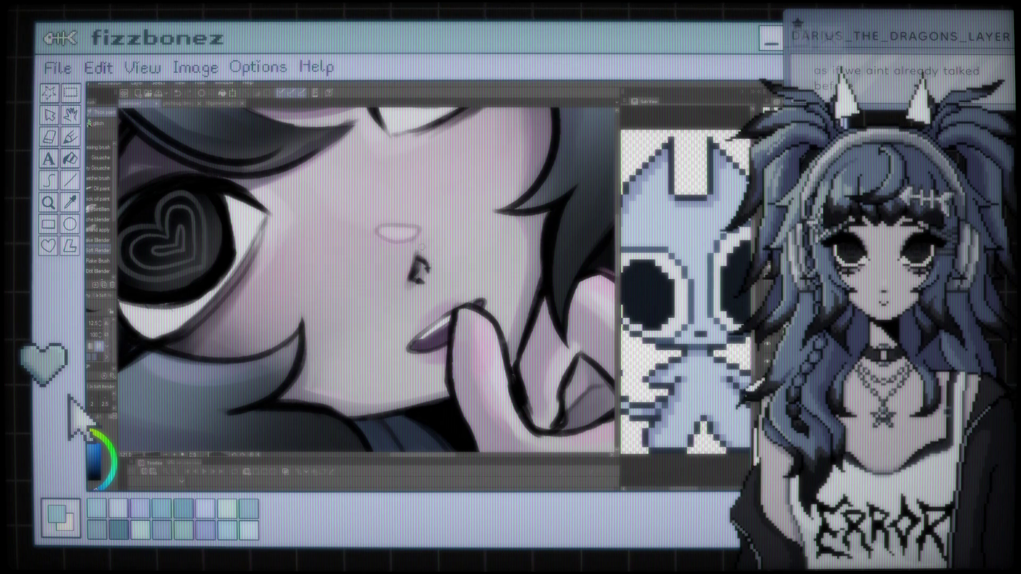
pyautogui.scroll(-10, 421, 246)
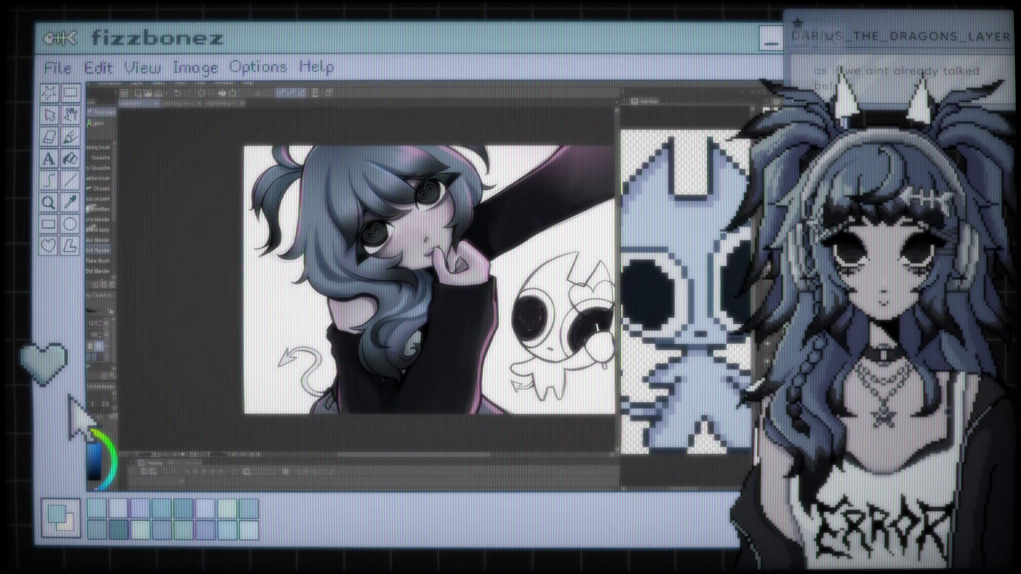
# Zoom back into the girl's face and save the illustration with Ctrl+S
pyautogui.scroll(2, 410, 266)
pyautogui.scroll(3, 411, 266)
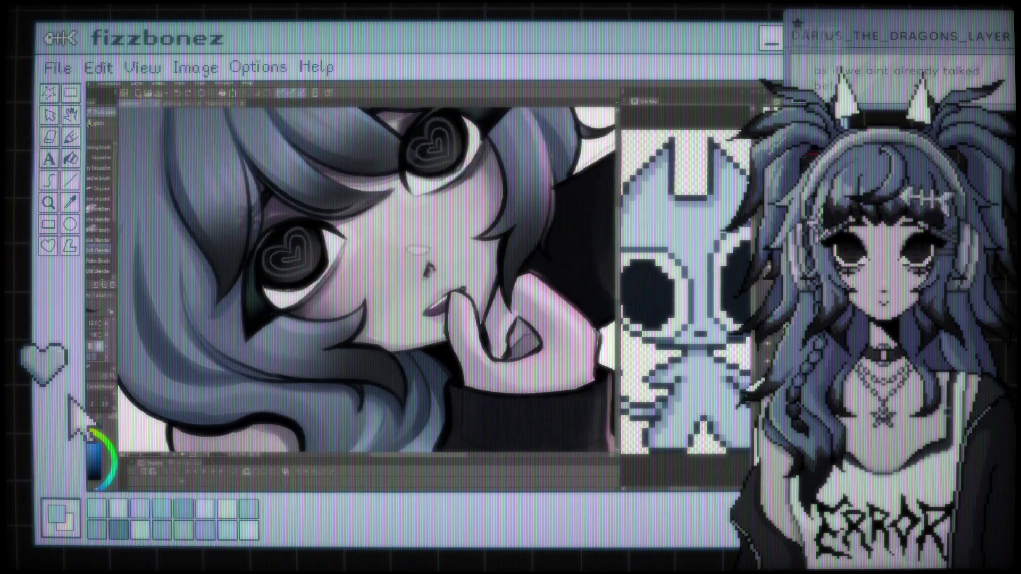
pyautogui.scroll(3, 411, 266)
pyautogui.scroll(2, 410, 266)
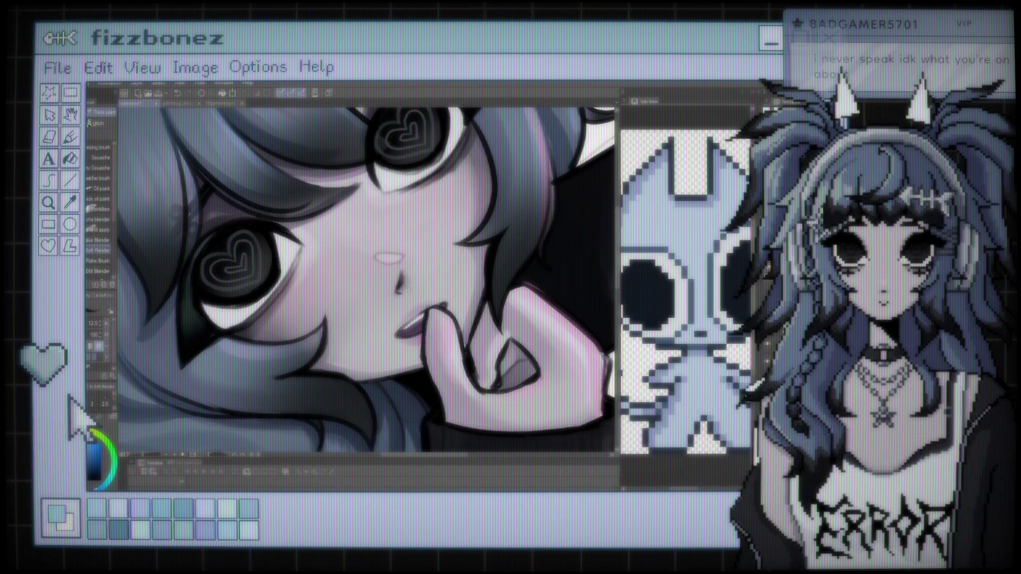
pyautogui.hotkey('ctrl', 's')
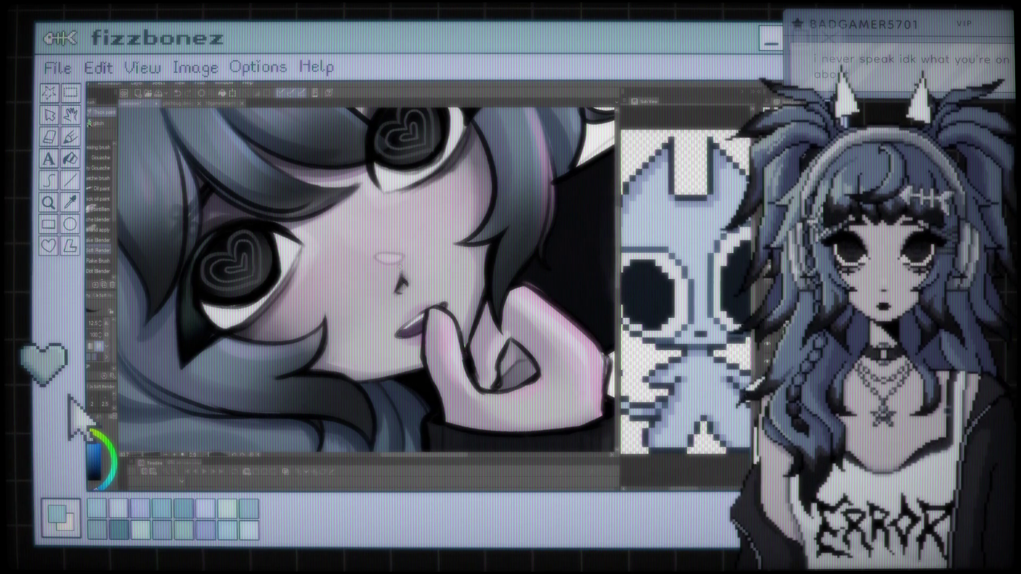
pyautogui.hotkey('ctrl', 's')
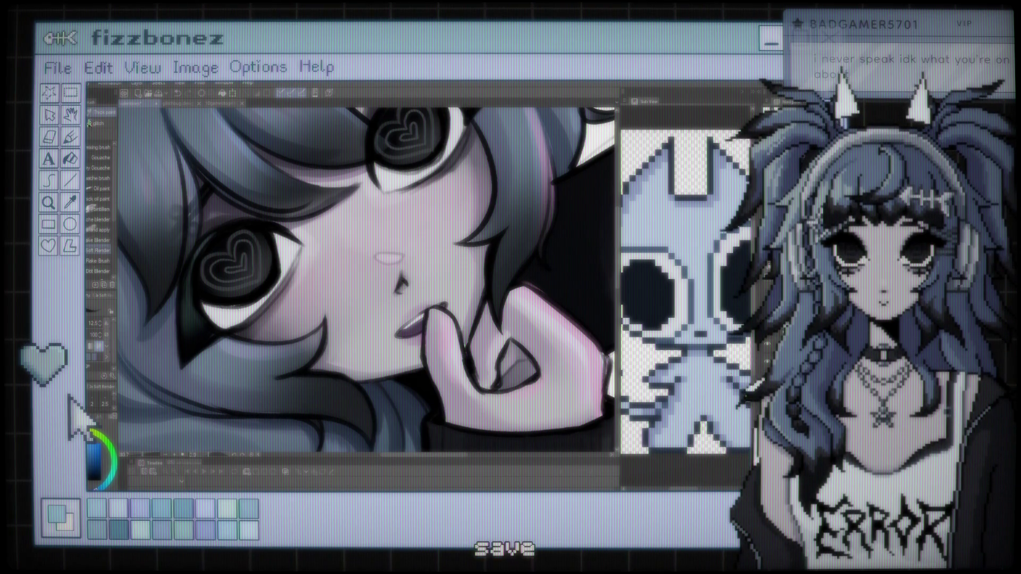
pyautogui.scroll(1, 428, 285)
pyautogui.scroll(2, 414, 276)
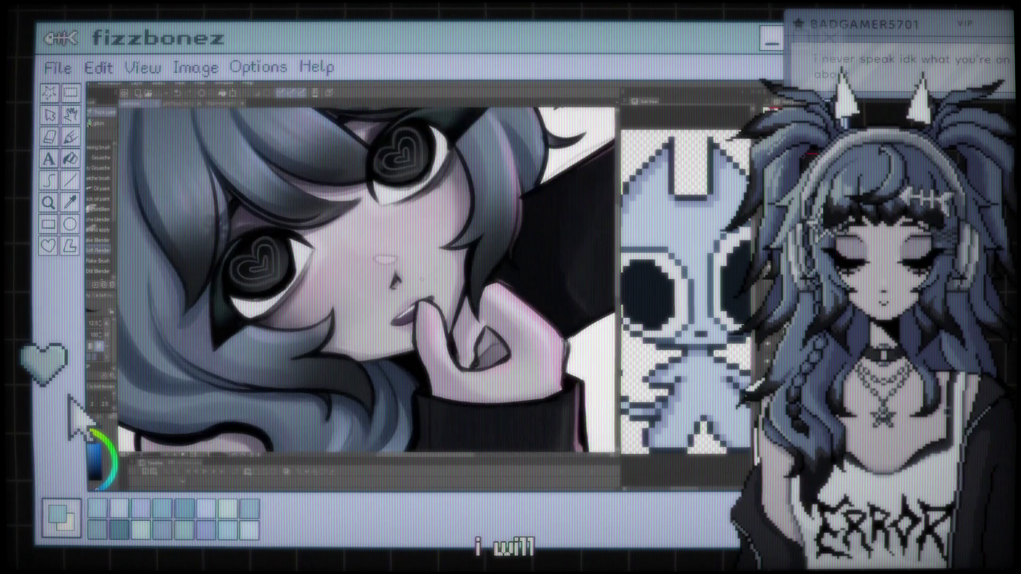
pyautogui.scroll(1, 404, 272)
pyautogui.scroll(1, 397, 267)
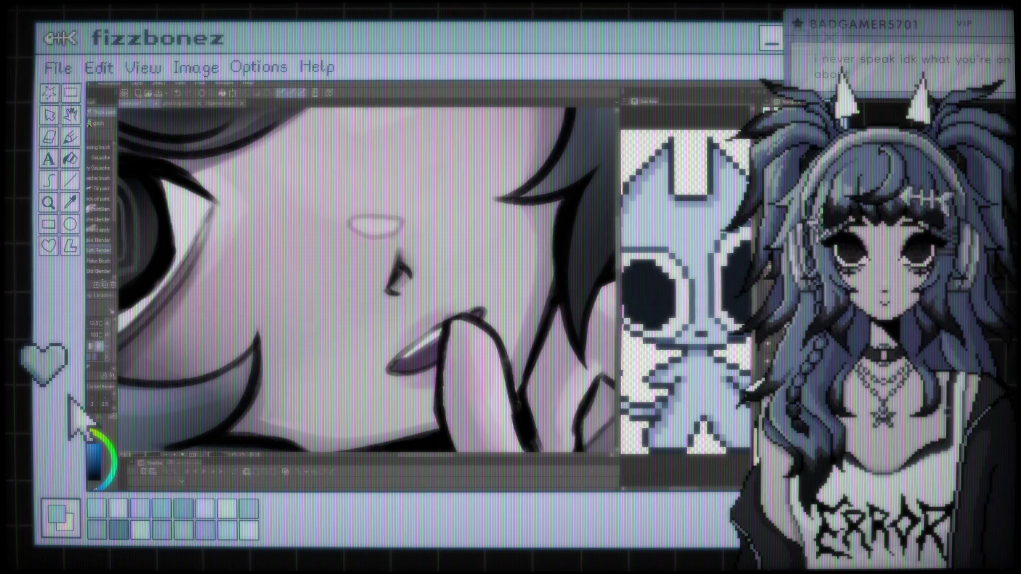
pyautogui.press('p')
pyautogui.press('b')
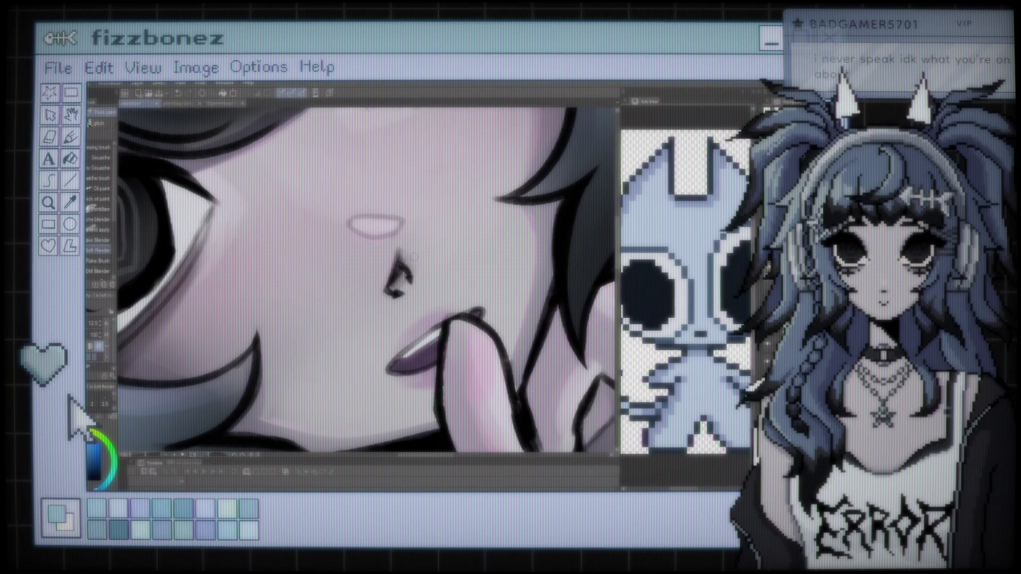
pyautogui.scroll(-3, 404, 266)
pyautogui.scroll(-3, 404, 266)
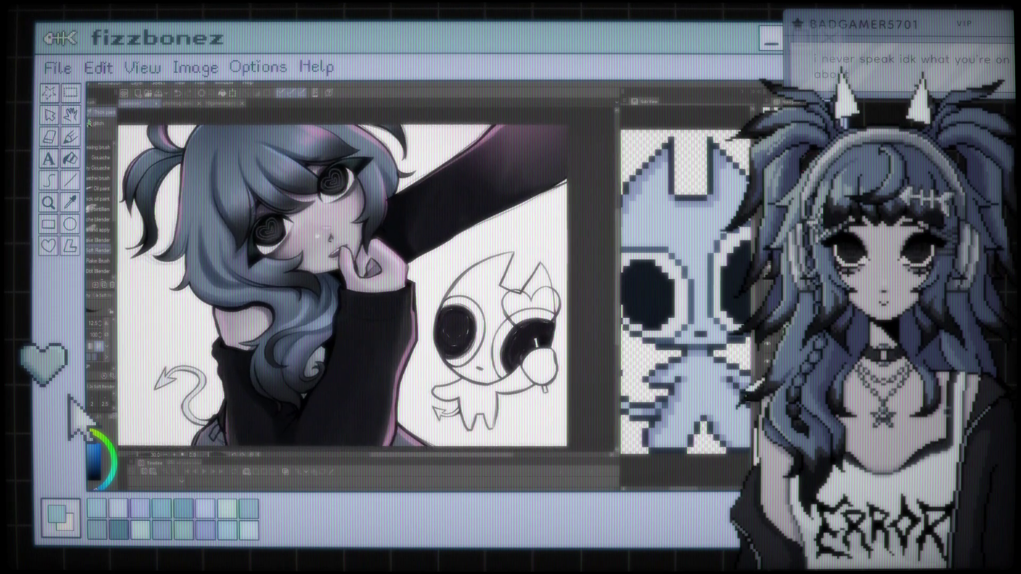
pyautogui.scroll(-2, 404, 292)
pyautogui.scroll(2, 404, 293)
pyautogui.scroll(1, 404, 293)
pyautogui.scroll(1, 438, 216)
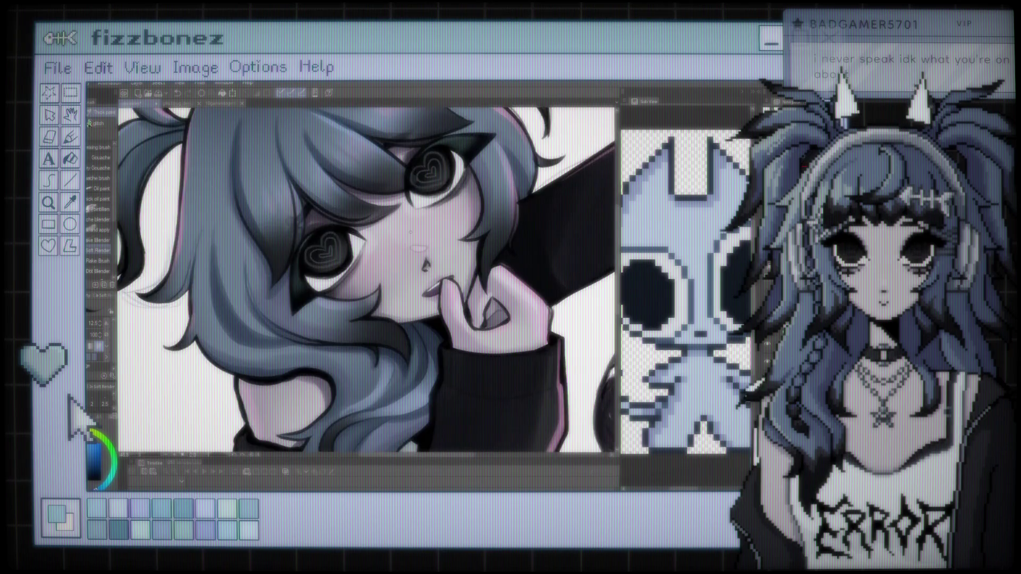
pyautogui.scroll(1, 438, 216)
pyautogui.scroll(2, 438, 216)
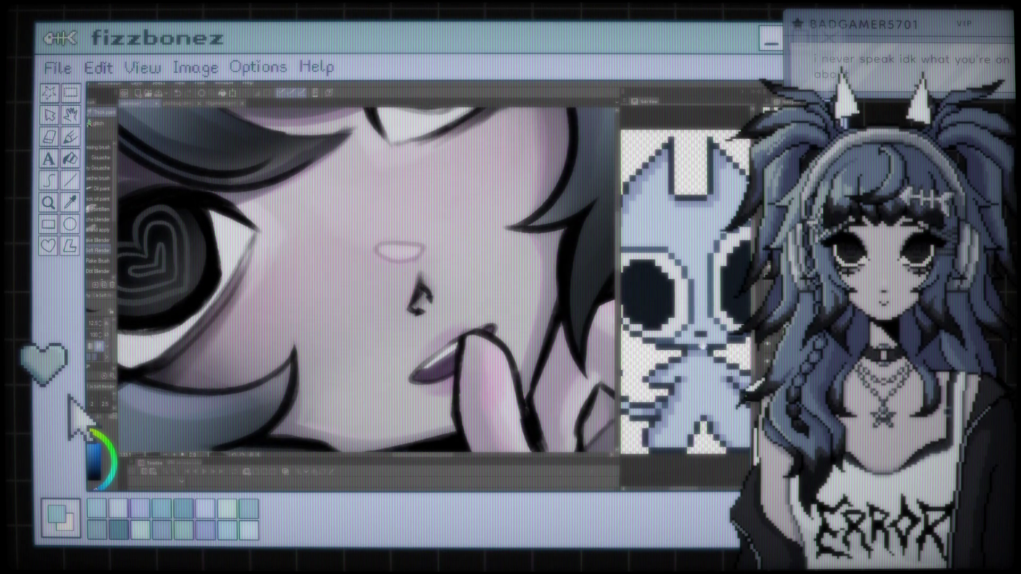
# Undo the stray dark stroke painted above the girl's nose
pyautogui.hotkey('ctrl', 'z')
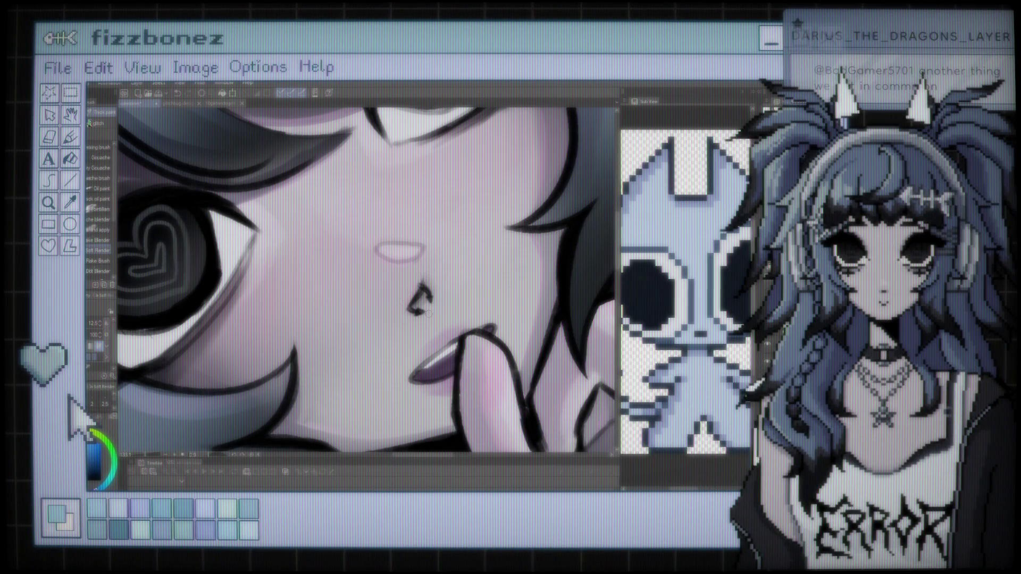
pyautogui.scroll(1, 429, 314)
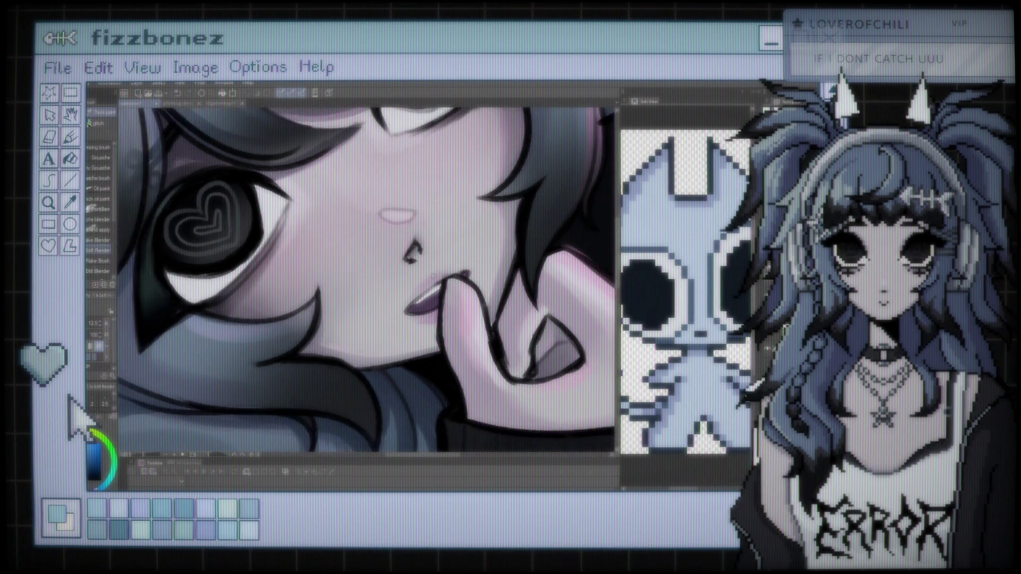
# Zoom in close on the girl's lips and the fingertip pressed against them
pyautogui.scroll(1, 472, 280)
pyautogui.scroll(1, 472, 280)
pyautogui.scroll(-1, 472, 280)
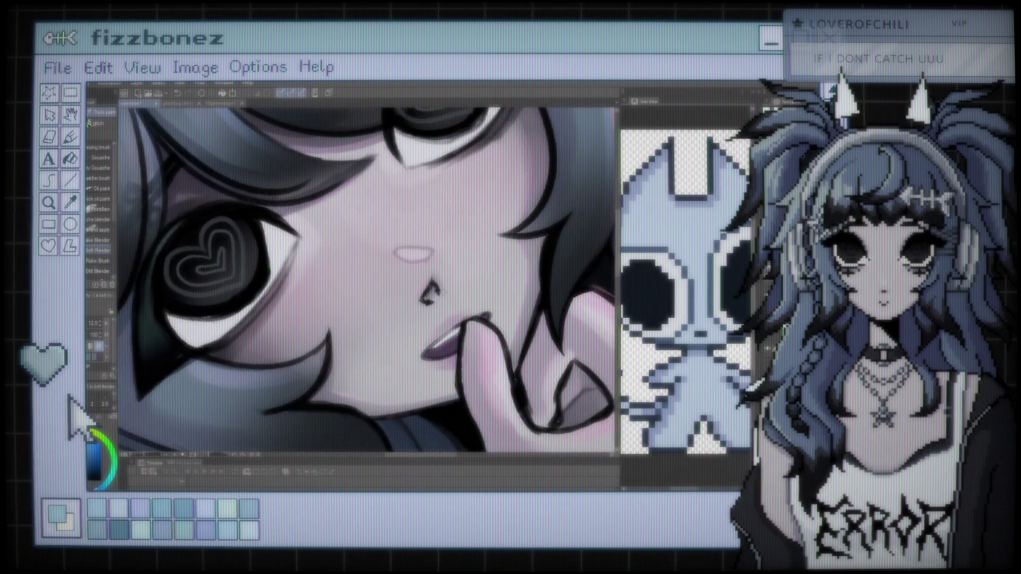
pyautogui.scroll(-1, 378, 301)
pyautogui.scroll(1, 432, 207)
pyautogui.scroll(1, 431, 207)
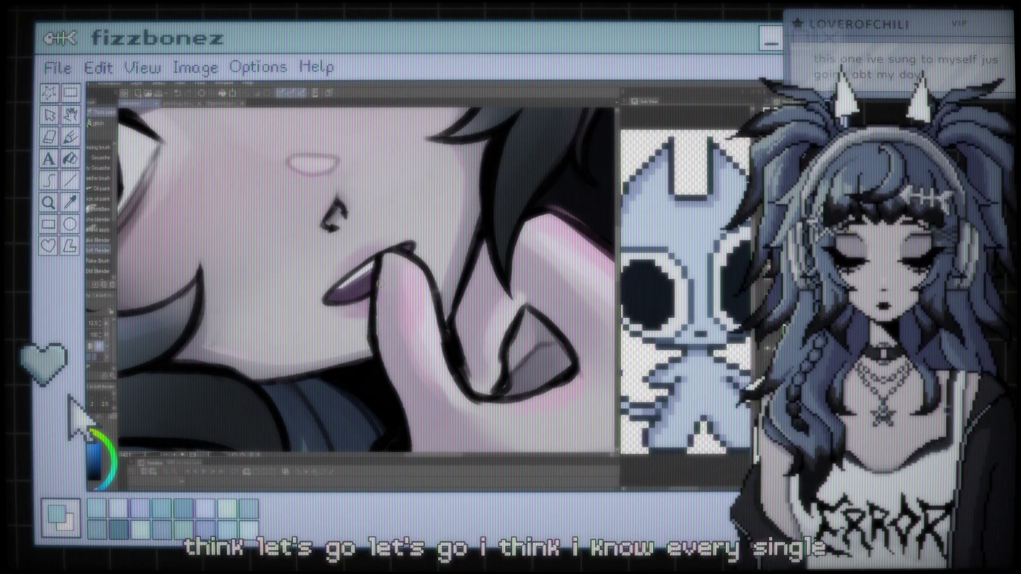
# Zoom the view out from the fingers held at the girl's lips
pyautogui.scroll(-2, 375, 290)
pyautogui.scroll(-2, 376, 290)
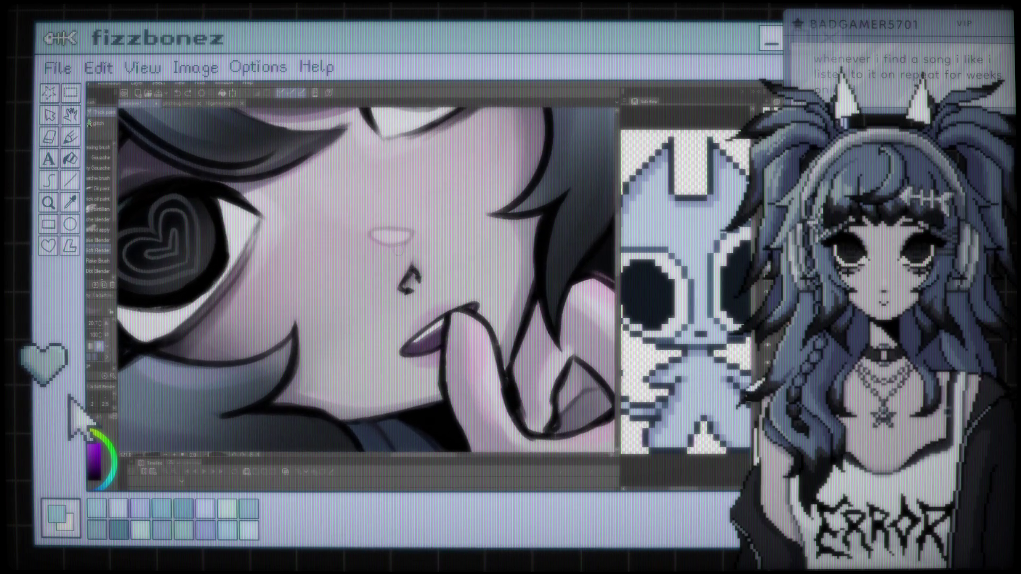
# Choose a large Thick paint brush and stroke a pale highlight down the nose and cheek
pyautogui.press('p')
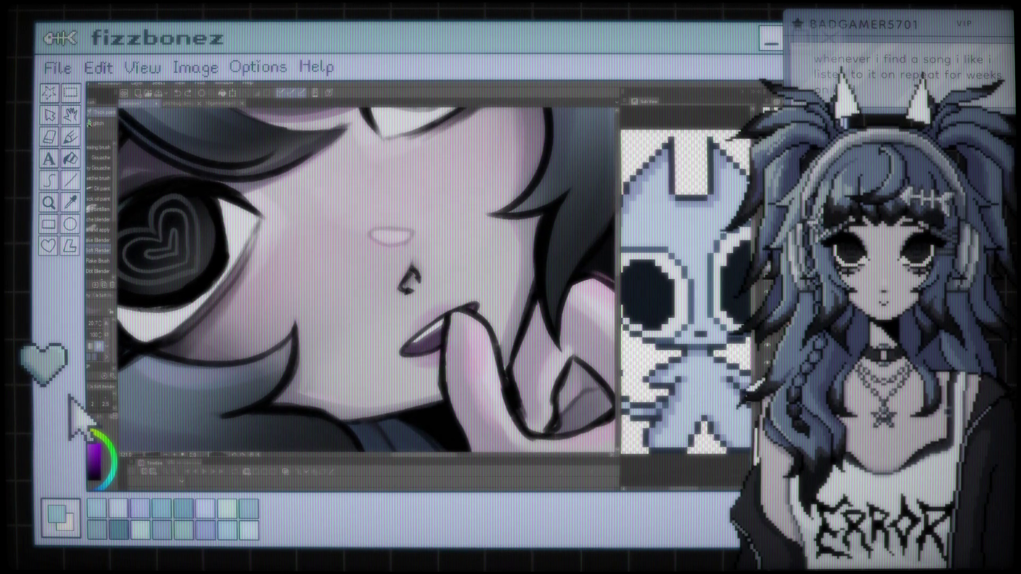
pyautogui.press('b')
pyautogui.click(98, 148)
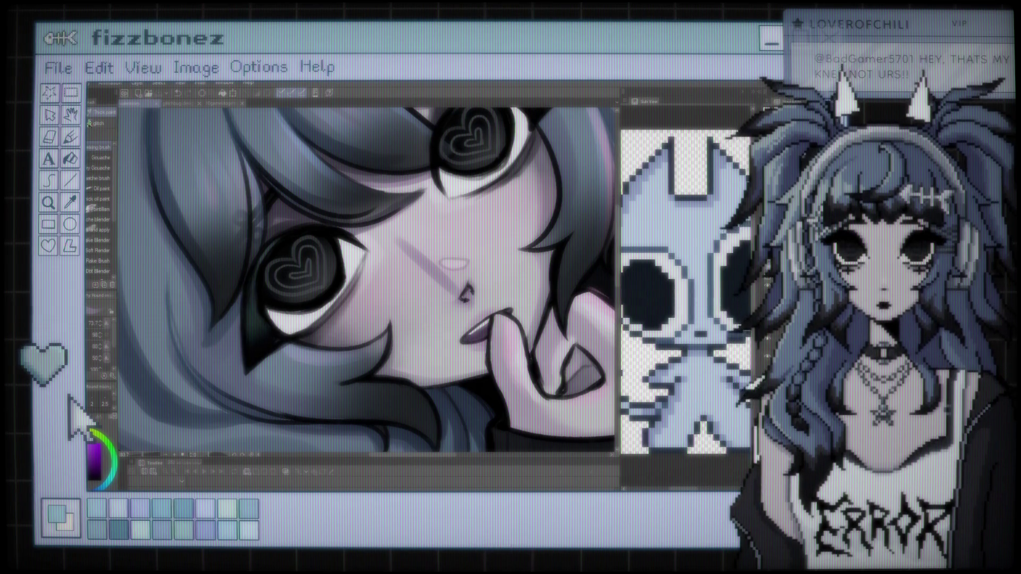
pyautogui.moveTo(394, 237); pyautogui.dragTo(386, 355)
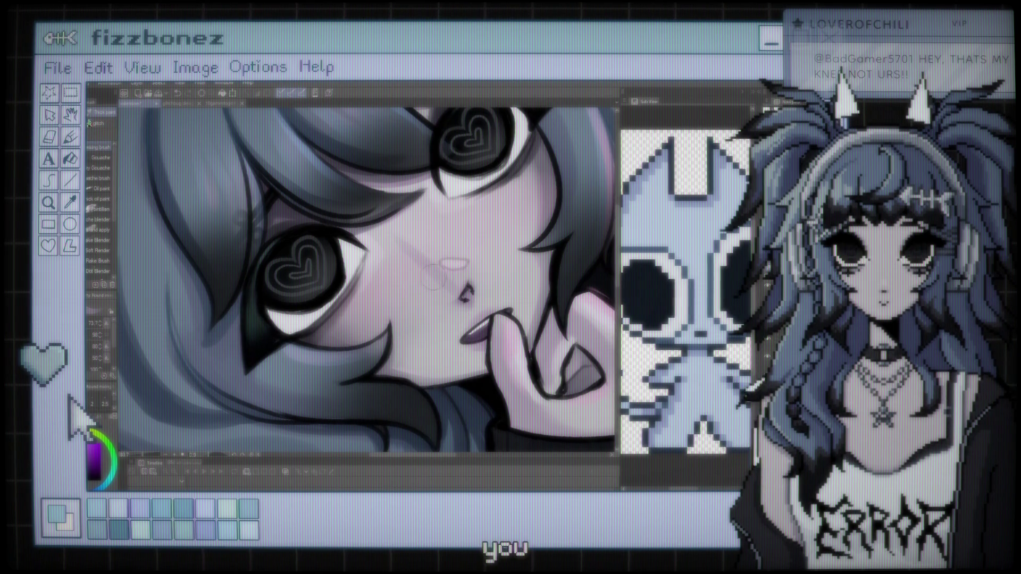
# Undo the pale highlight stroke over the nose with Ctrl+Z
pyautogui.hotkey('ctrl', 'z')
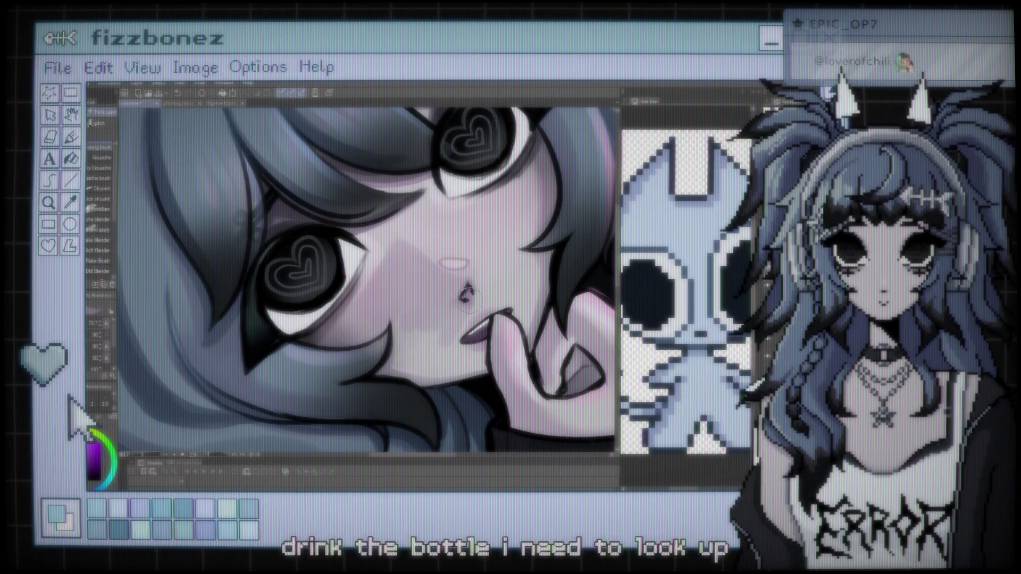
pyautogui.scroll(-1, 466, 309)
# Frame the face and sleeve, then switch to the Eraser enlarged from 73.7 to about 208
pyautogui.scroll(-4, 455, 308)
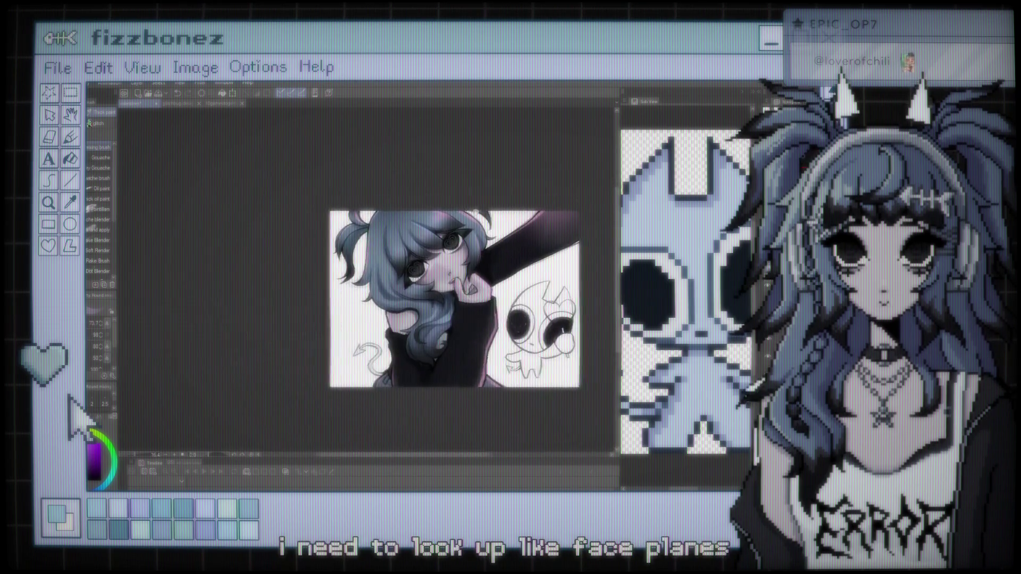
pyautogui.scroll(2, 500, 152)
pyautogui.scroll(3, 500, 151)
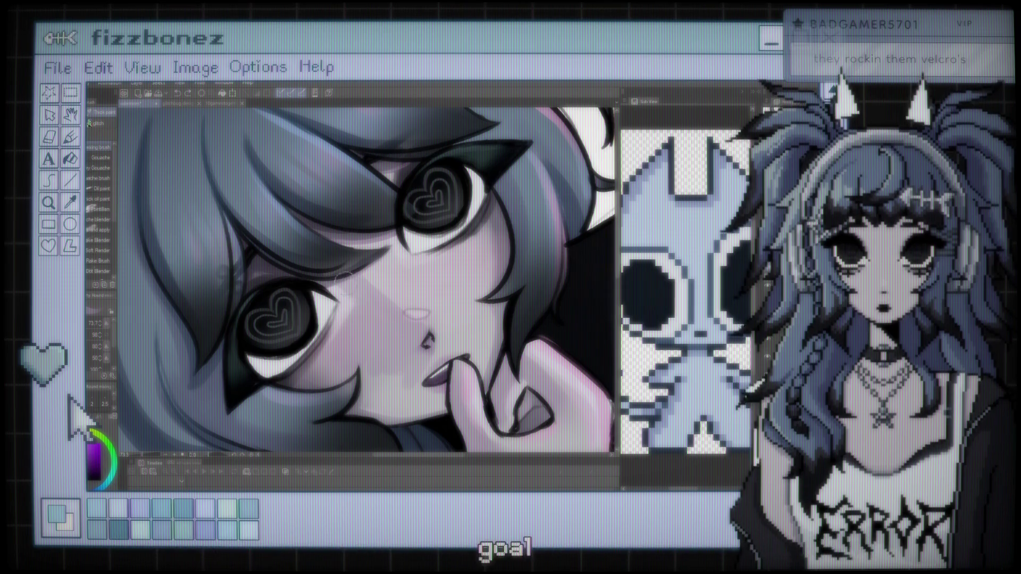
pyautogui.moveTo(338, 274); pyautogui.dragTo(326, 199)
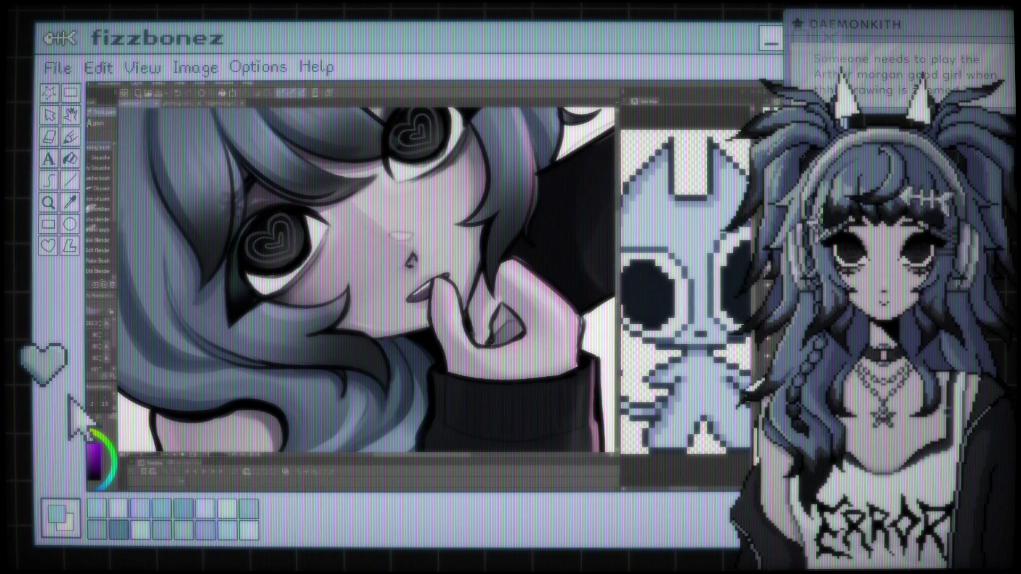
pyautogui.press('e')
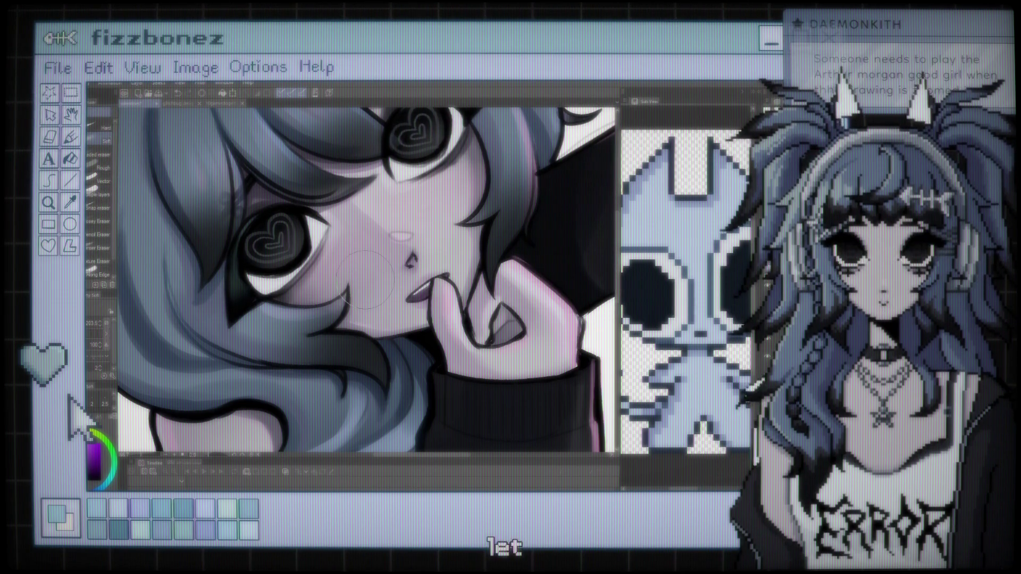
pyautogui.press(']')
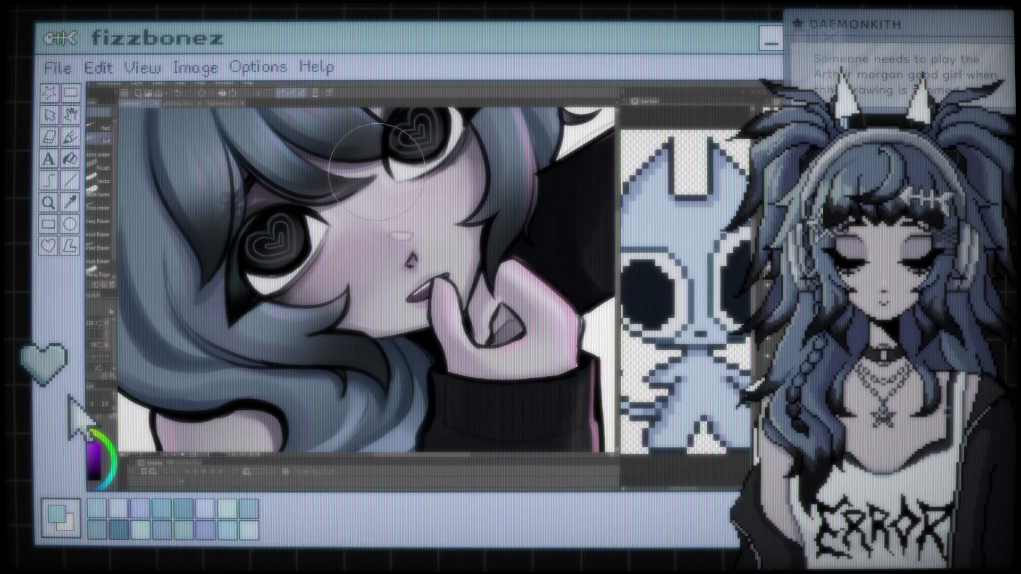
pyautogui.scroll(-2, 378, 170)
pyautogui.scroll(-2, 388, 170)
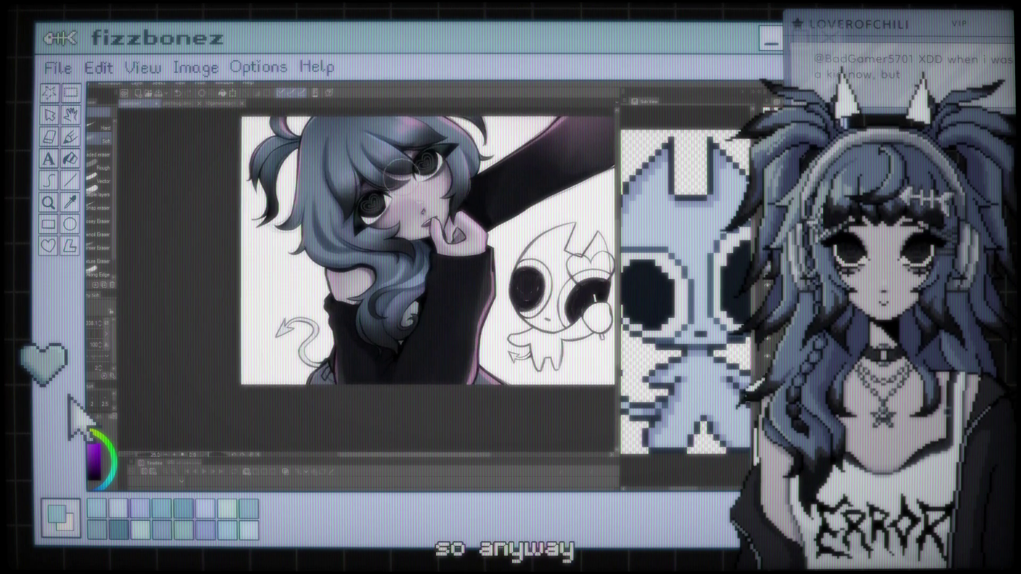
pyautogui.scroll(3, 400, 174)
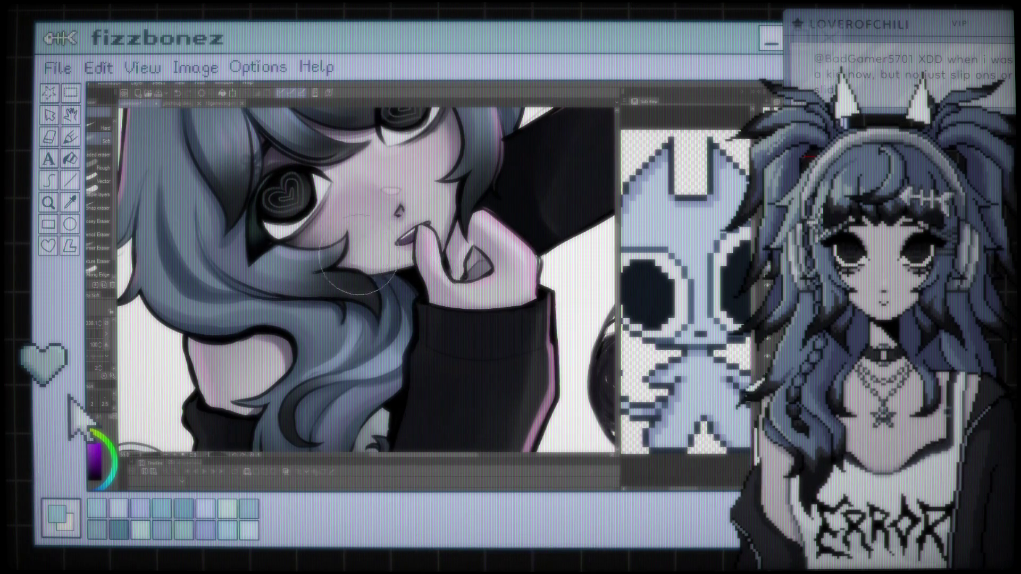
pyautogui.scroll(-2, 390, 282)
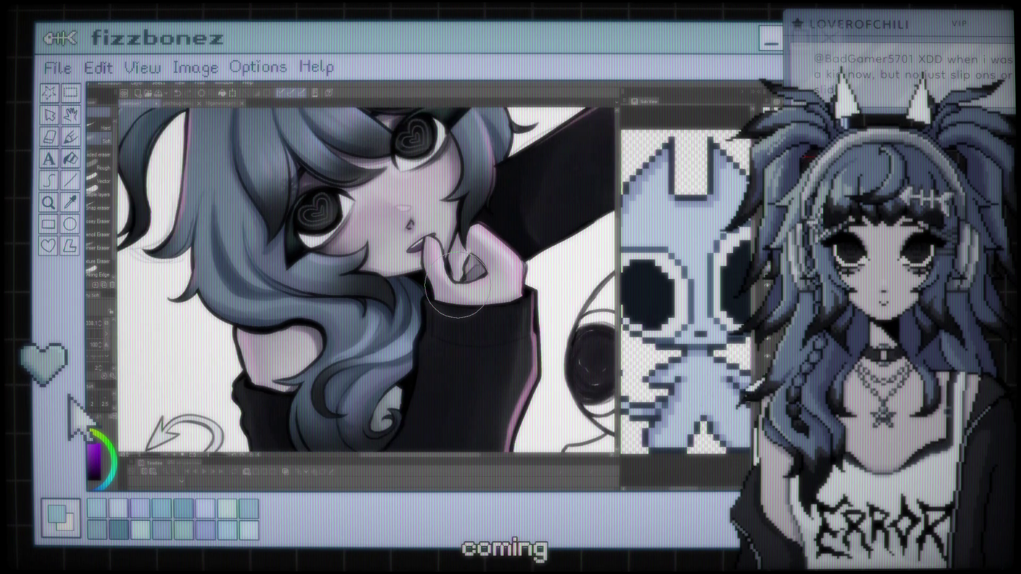
pyautogui.scroll(1, 446, 290)
pyautogui.scroll(2, 446, 291)
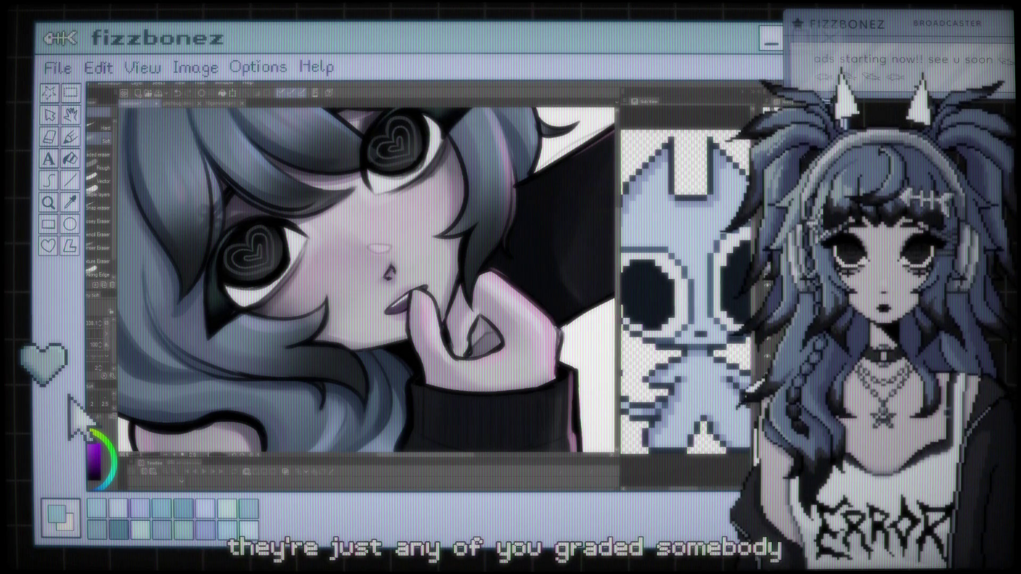
pyautogui.hotkey('ctrl', '-')
# Sample blue for the mascot's pale blue body, then zoom out to 25% to view the whole canvas
pyautogui.press('i')
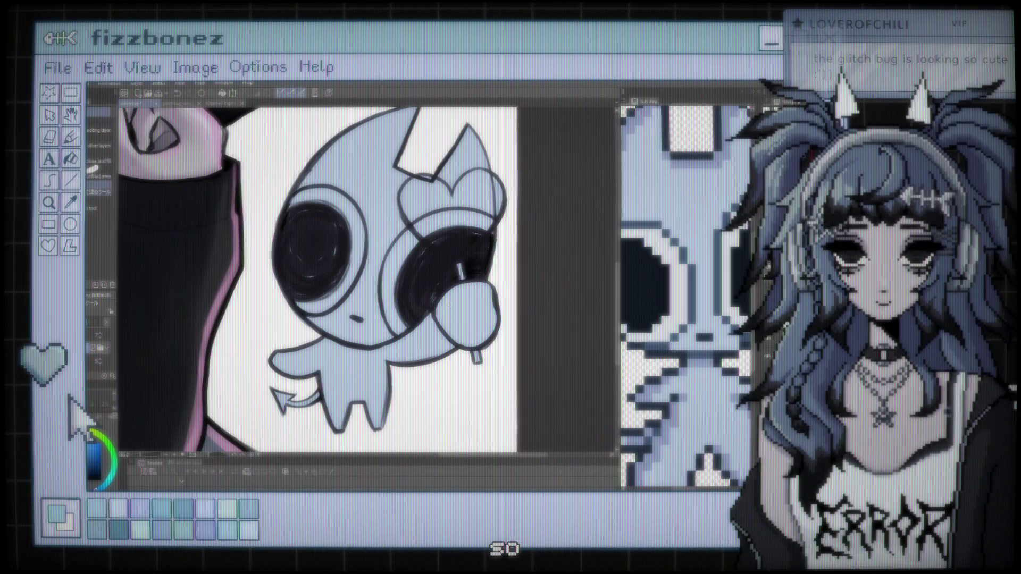
pyautogui.scroll(-1, 420, 283)
pyautogui.moveTo(417, 288); pyautogui.dragTo(468, 298)
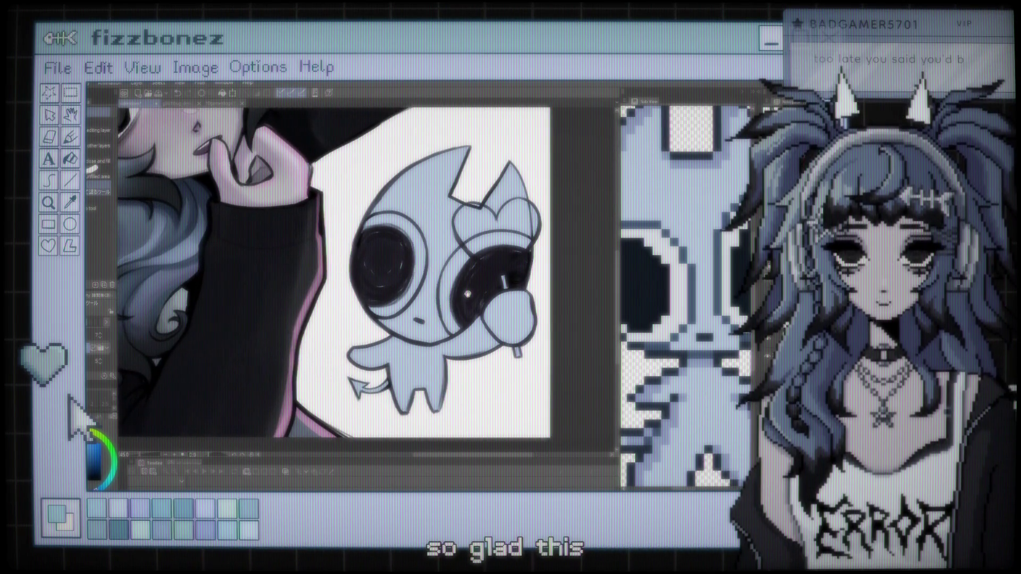
pyautogui.scroll(-2, 495, 274)
pyautogui.moveTo(319, 239); pyautogui.dragTo(336, 300)
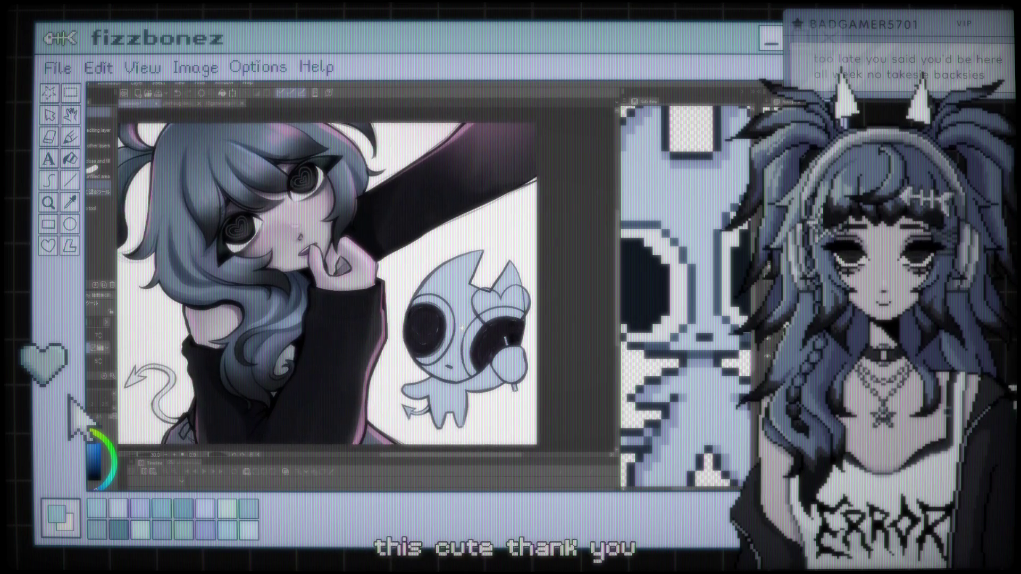
pyautogui.scroll(-2, 329, 282)
pyautogui.scroll(1, 493, 347)
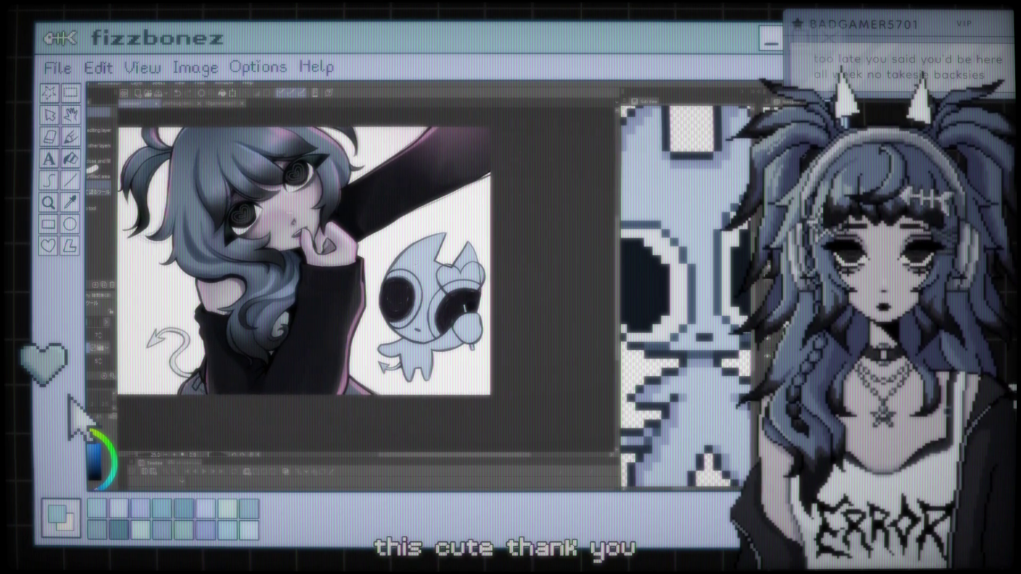
# Zoom in close on the small white mascot creature
pyautogui.scroll(2, 493, 348)
pyautogui.scroll(1, 552, 450)
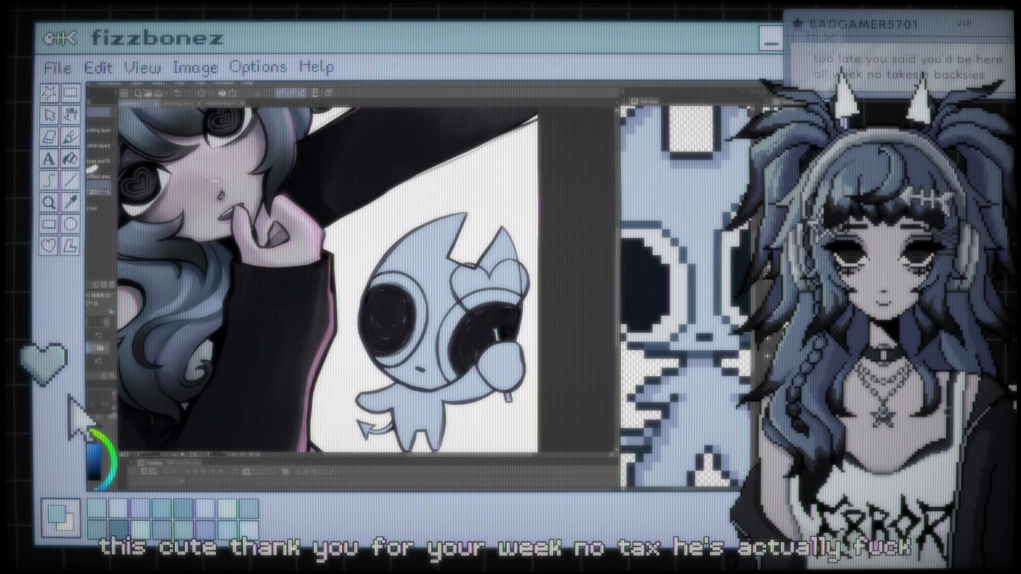
pyautogui.scroll(1, 553, 449)
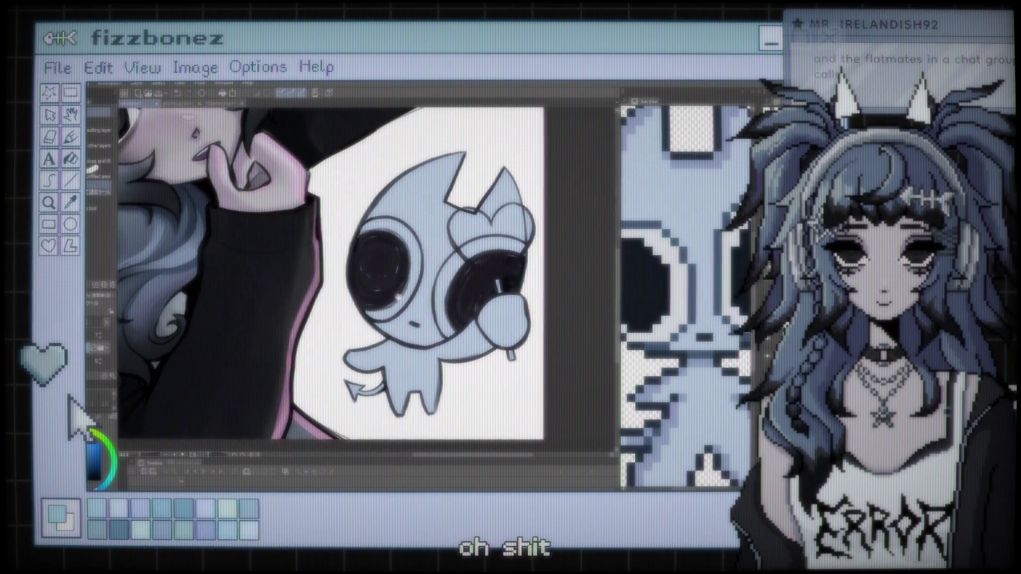
pyautogui.scroll(-1, 351, 271)
pyautogui.scroll(1, 319, 279)
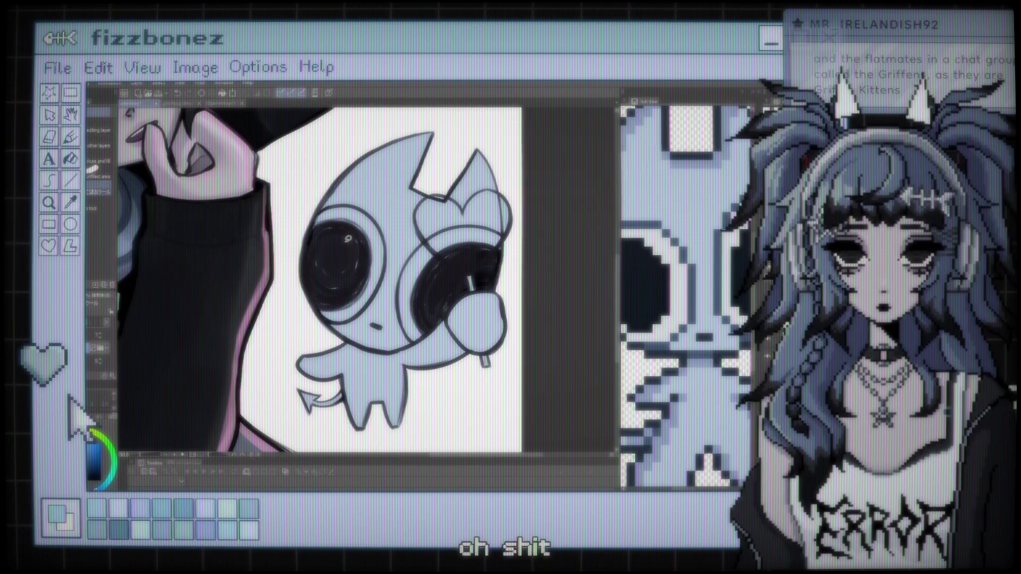
pyautogui.scroll(1, 361, 273)
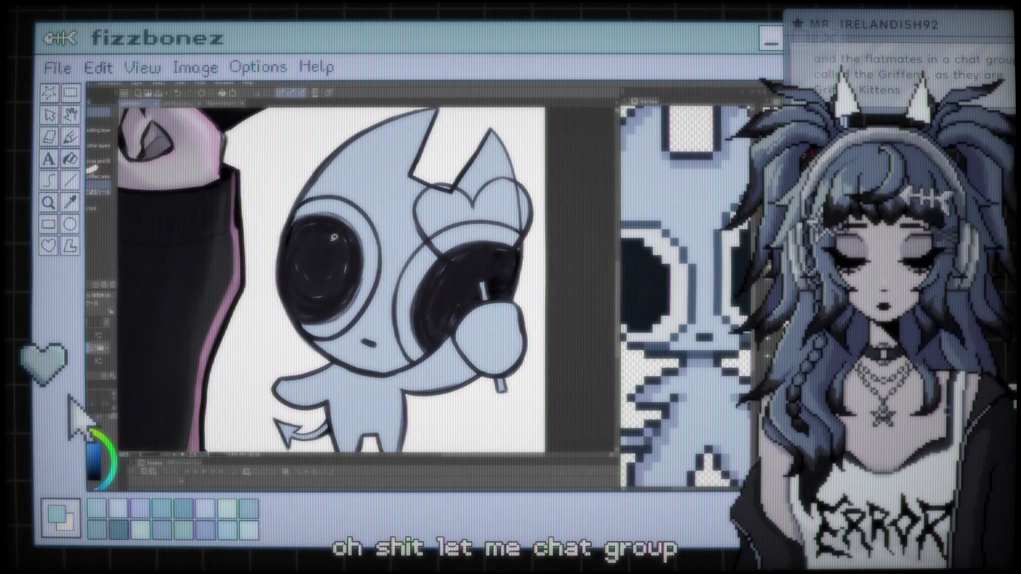
pyautogui.scroll(-2, 330, 281)
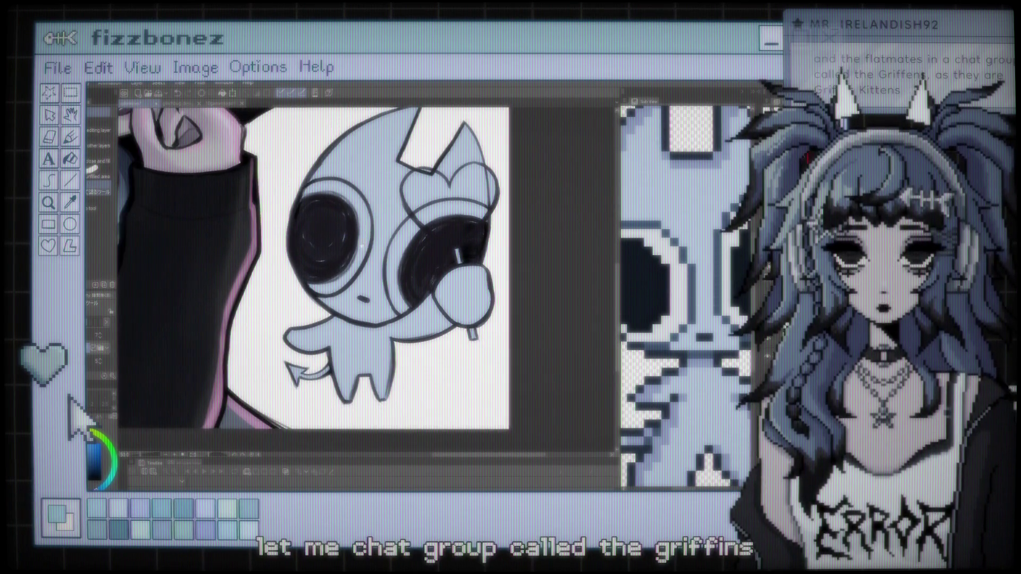
pyautogui.scroll(1, 319, 266)
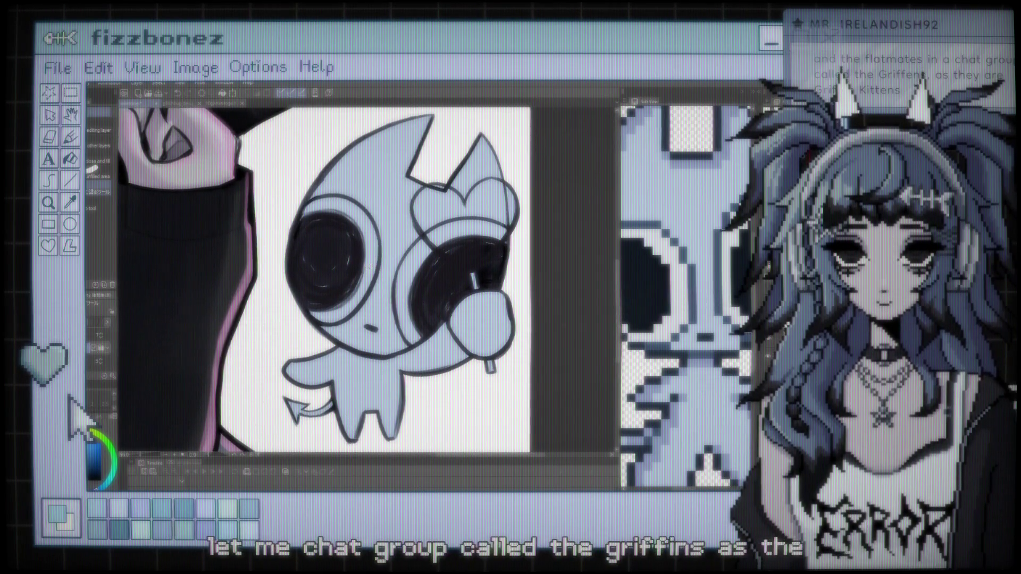
pyautogui.scroll(1, 340, 276)
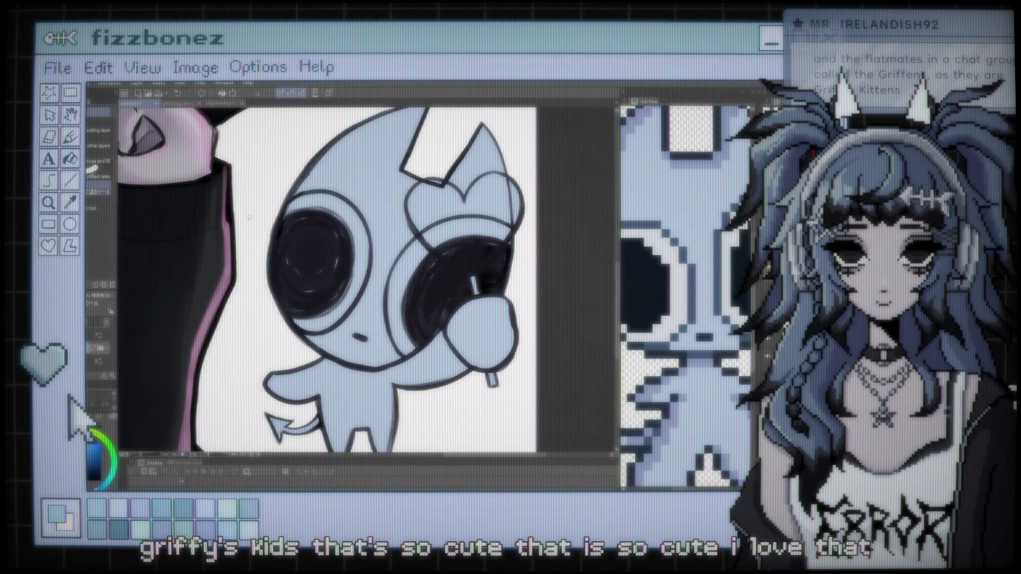
# Cycle through the Eyedropper and Pen, ending on the Eraser for detail work
pyautogui.press('i')
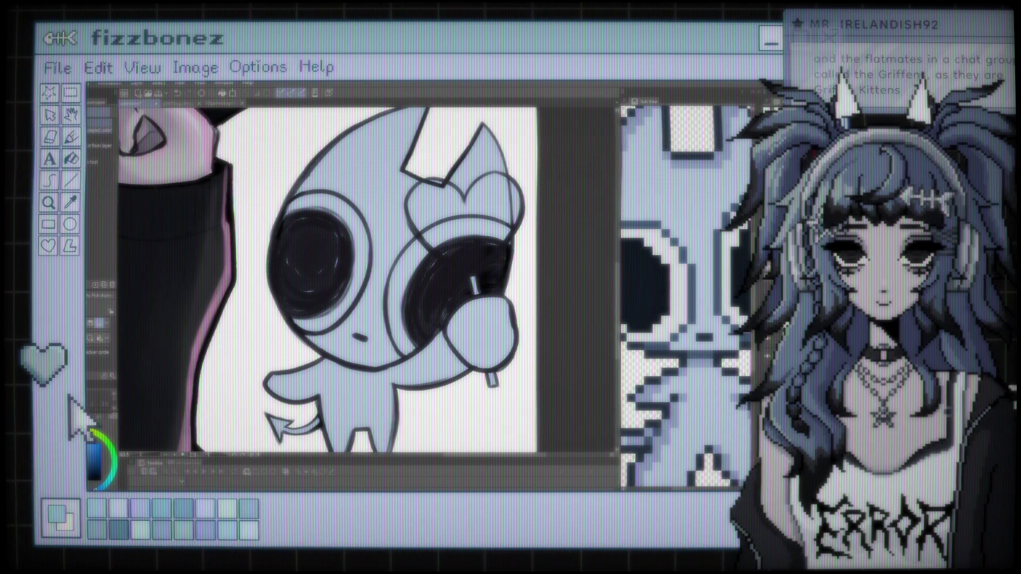
pyautogui.press('p')
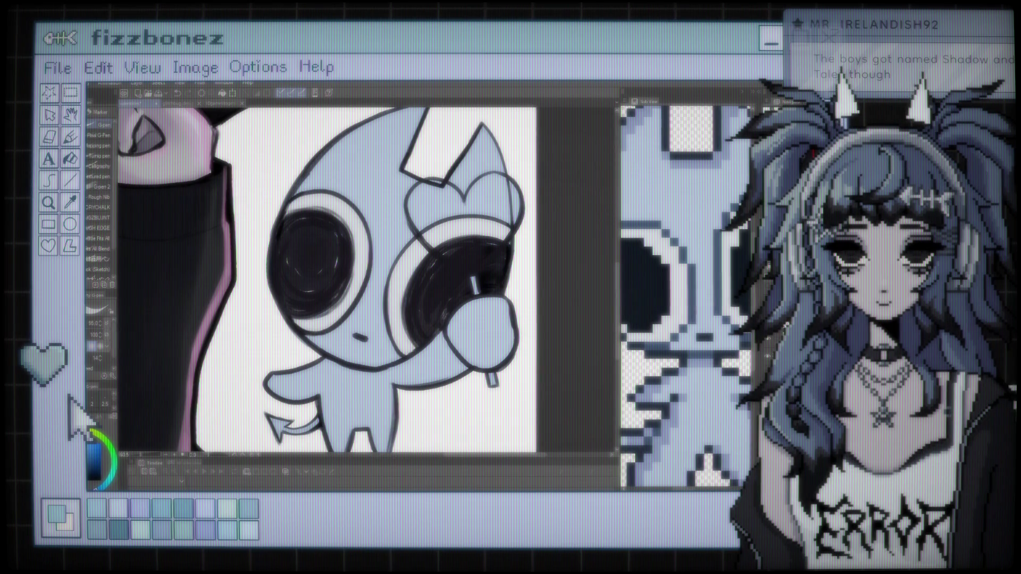
pyautogui.press('e')
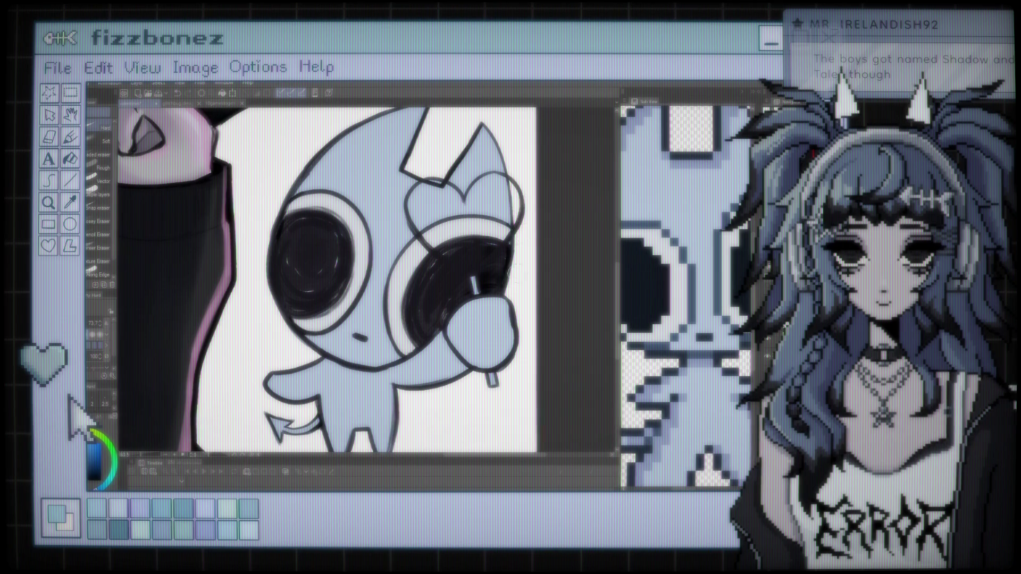
# Zoom out and frame the whole illustration in view
pyautogui.scroll(-2, 484, 263)
pyautogui.scroll(-2, 484, 264)
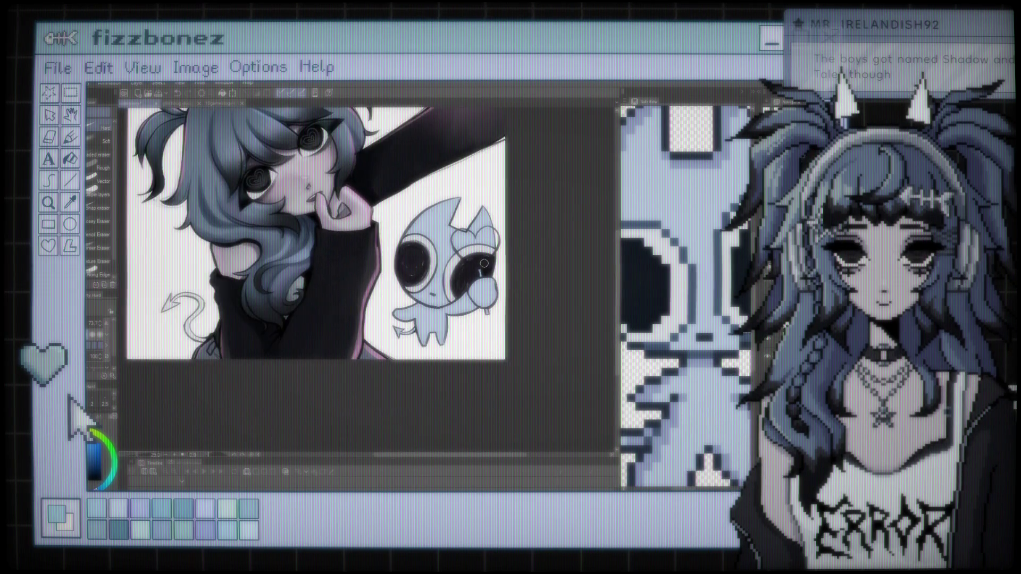
pyautogui.scroll(-2, 483, 264)
pyautogui.moveTo(366, 250); pyautogui.dragTo(390, 287)
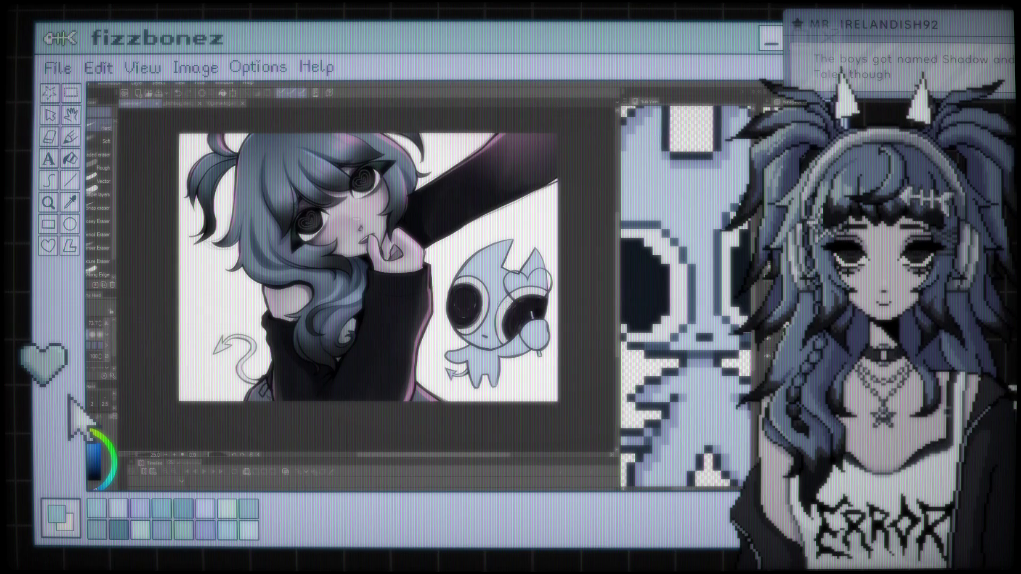
# Zoom back in on the mascot beside the girl's hand and face
pyautogui.scroll(1, 475, 301)
pyautogui.moveTo(474, 301); pyautogui.dragTo(396, 260)
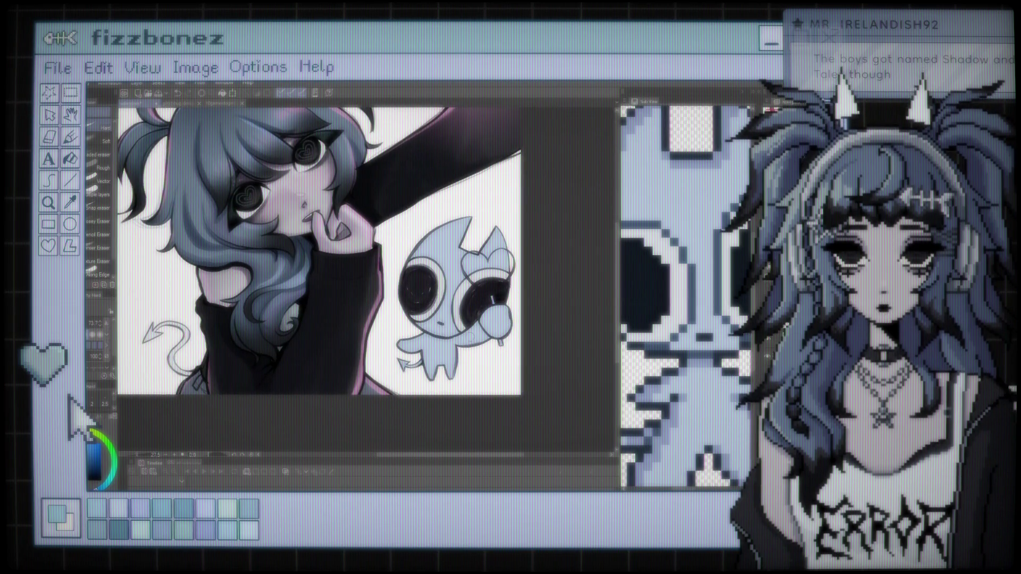
pyautogui.scroll(1, 454, 321)
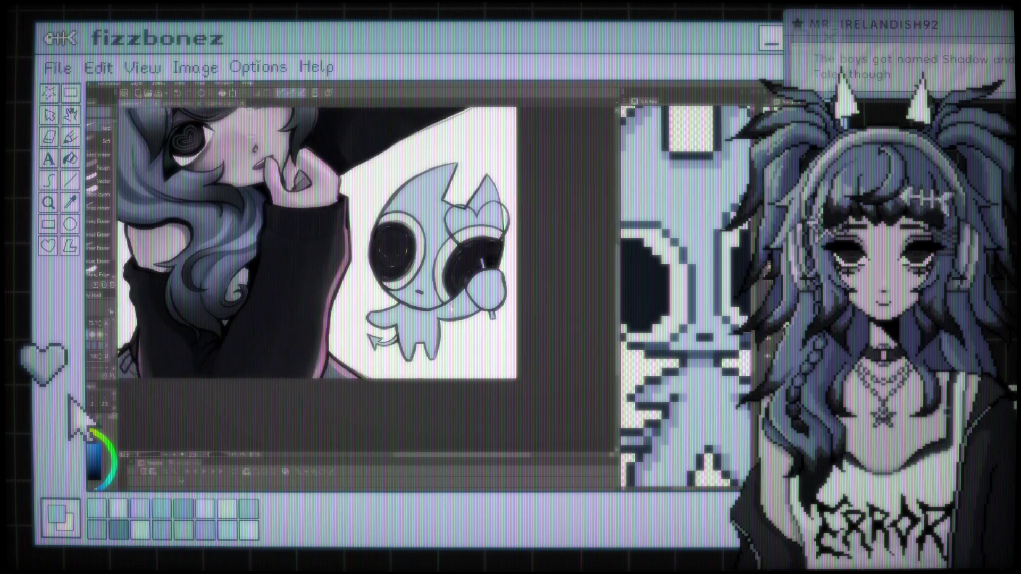
pyautogui.scroll(1, 437, 317)
pyautogui.scroll(1, 448, 308)
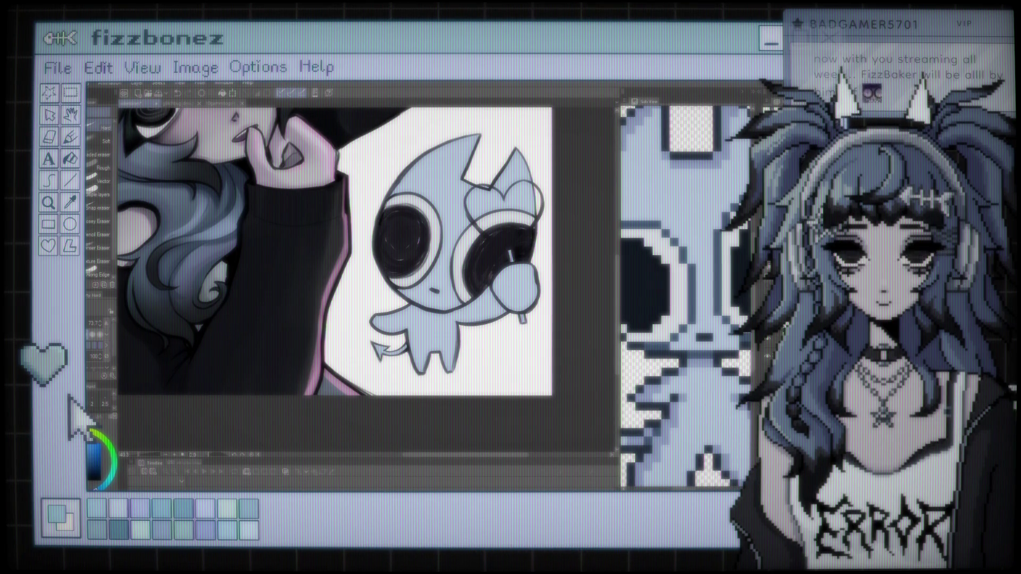
# Zoom in on the mascot, pick dark blue from the colour wheel, and switch to the Pen
pyautogui.hotkey('ctrl', '+')
pyautogui.hotkey('ctrl', '+')
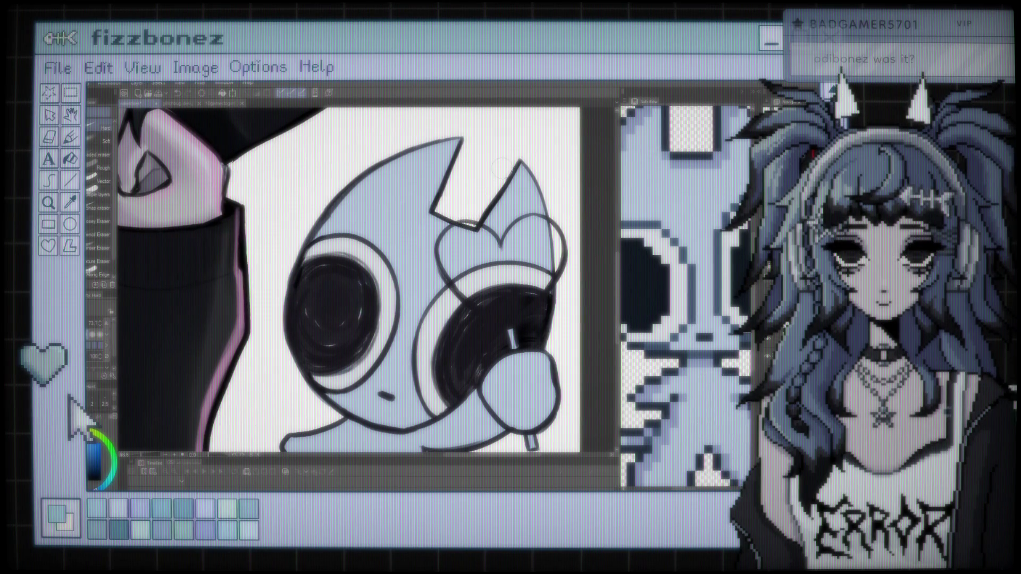
pyautogui.scroll(-2, 373, 197)
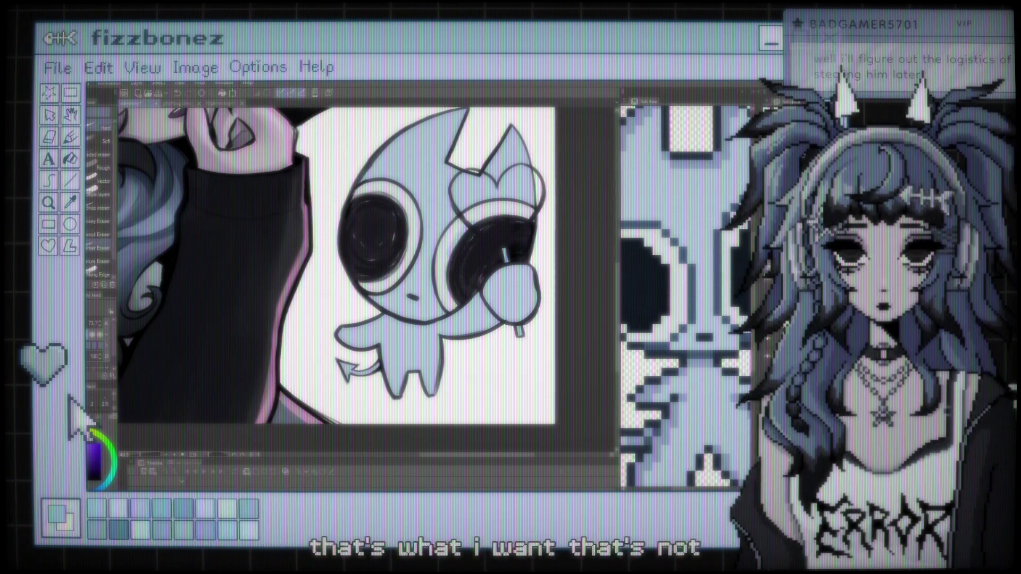
pyautogui.press('b')
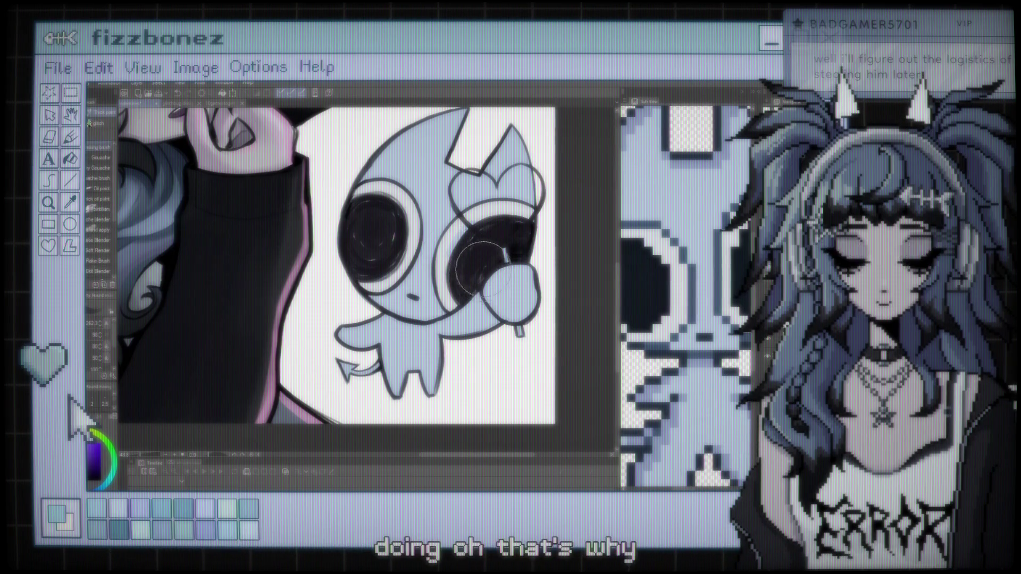
pyautogui.keyDown('alt'); pyautogui.click(444, 242); pyautogui.keyUp('alt')
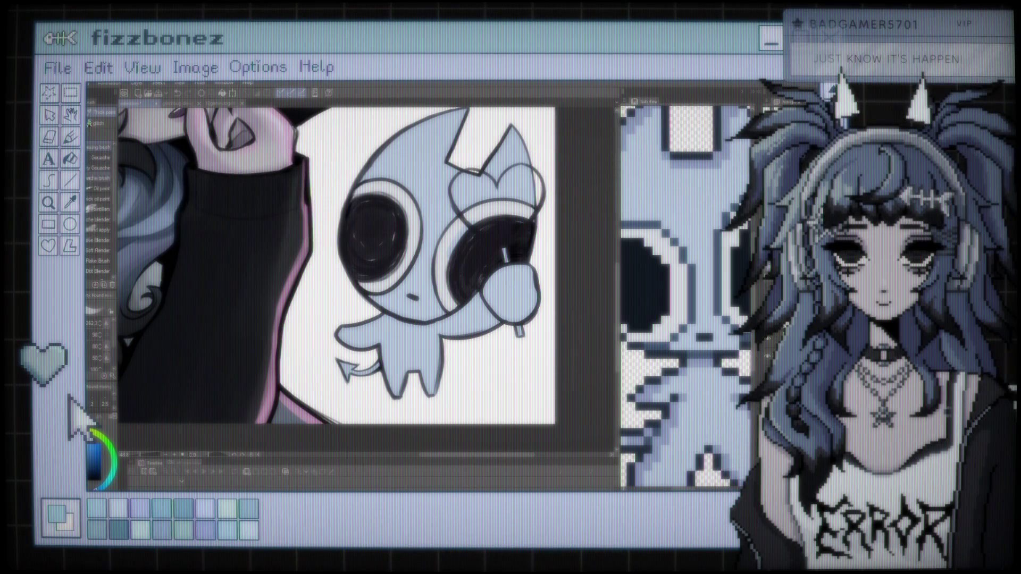
pyautogui.press('p')
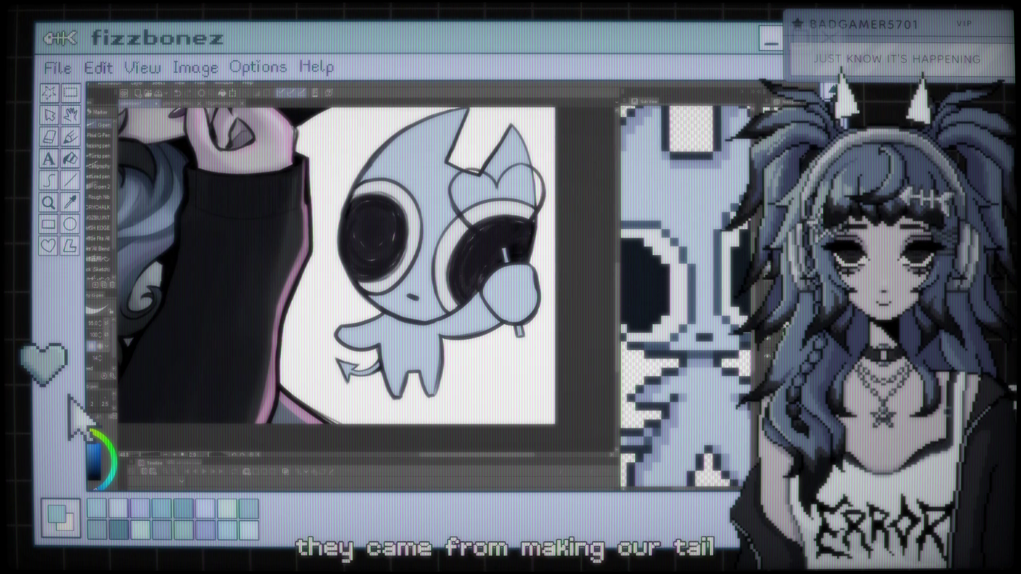
pyautogui.scroll(-3, 341, 266)
# Zoom out to the full girl-and-mascot illustration, then zoom back in slightly
pyautogui.scroll(-2, 341, 266)
pyautogui.scroll(-1, 340, 266)
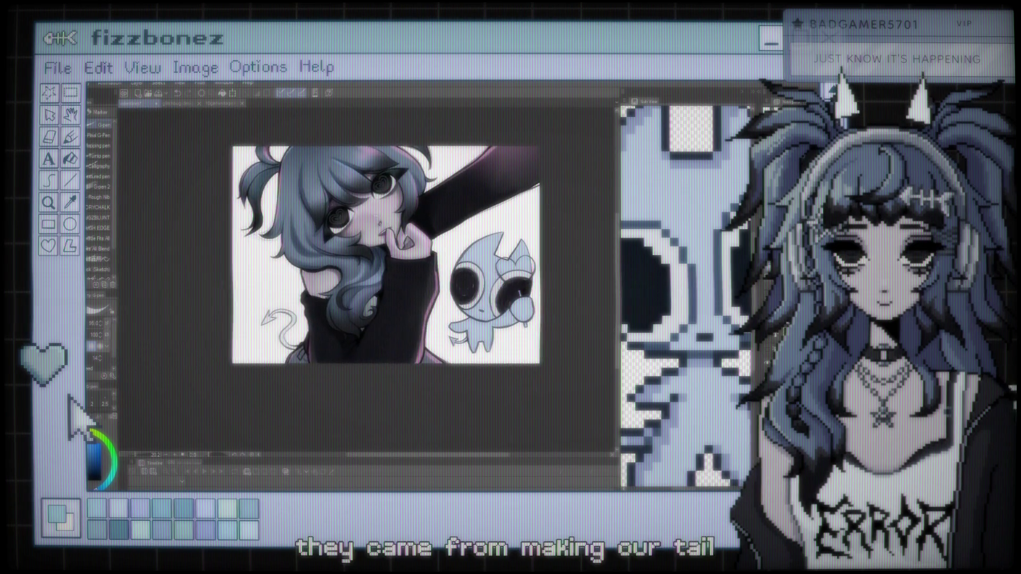
pyautogui.scroll(-1, 340, 266)
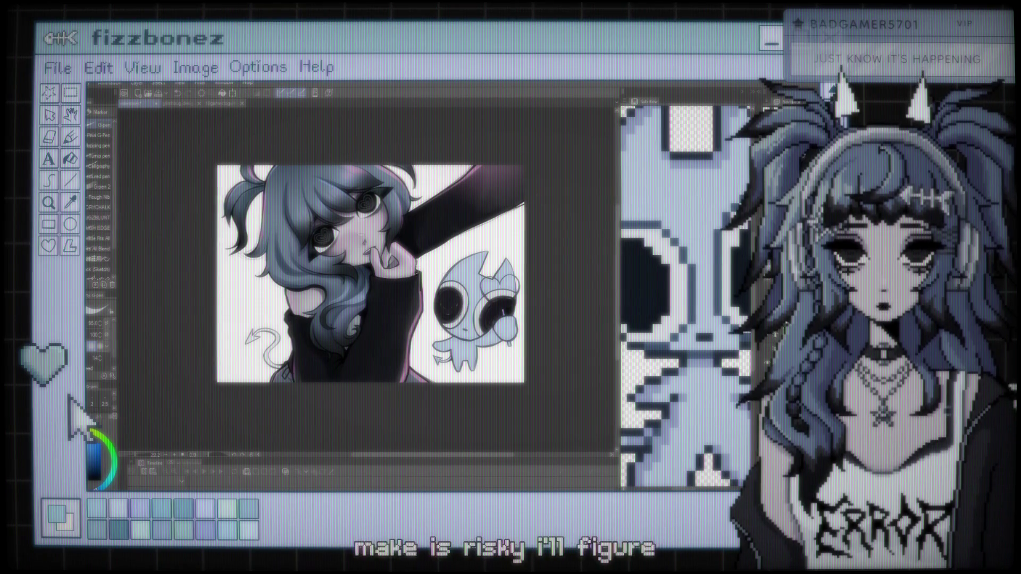
pyautogui.scroll(1, 334, 265)
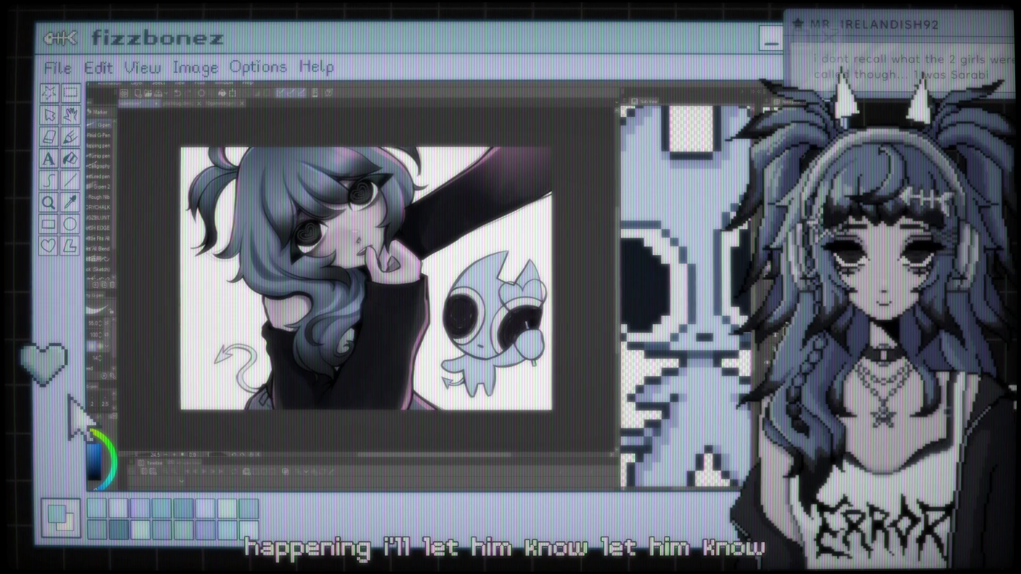
pyautogui.scroll(1, 361, 360)
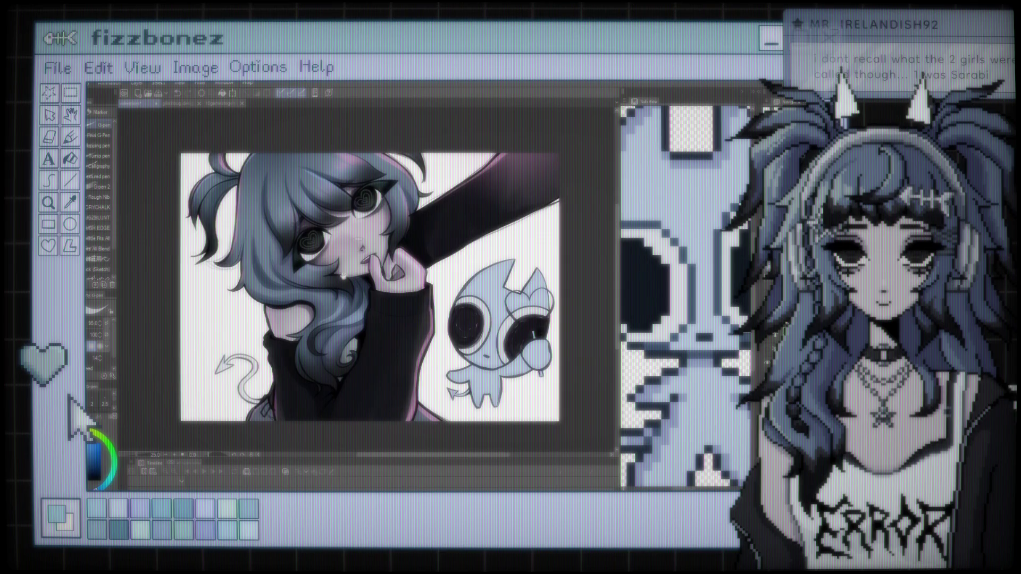
pyautogui.scroll(3, 361, 277)
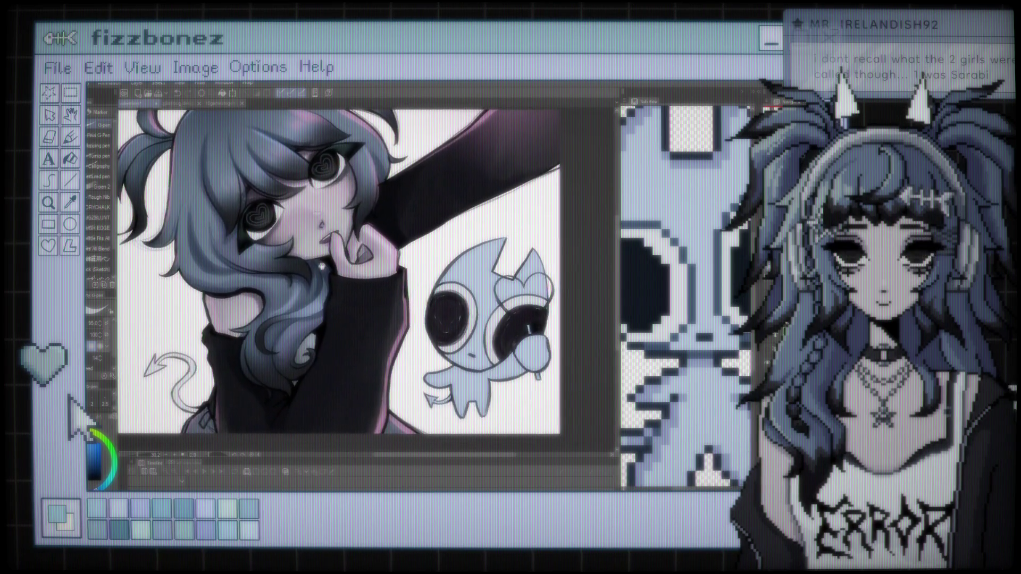
# Pan slightly left, sample a colour with the Eyedropper, and return to the brush sub-tools
pyautogui.moveTo(403, 278); pyautogui.dragTo(376, 269)
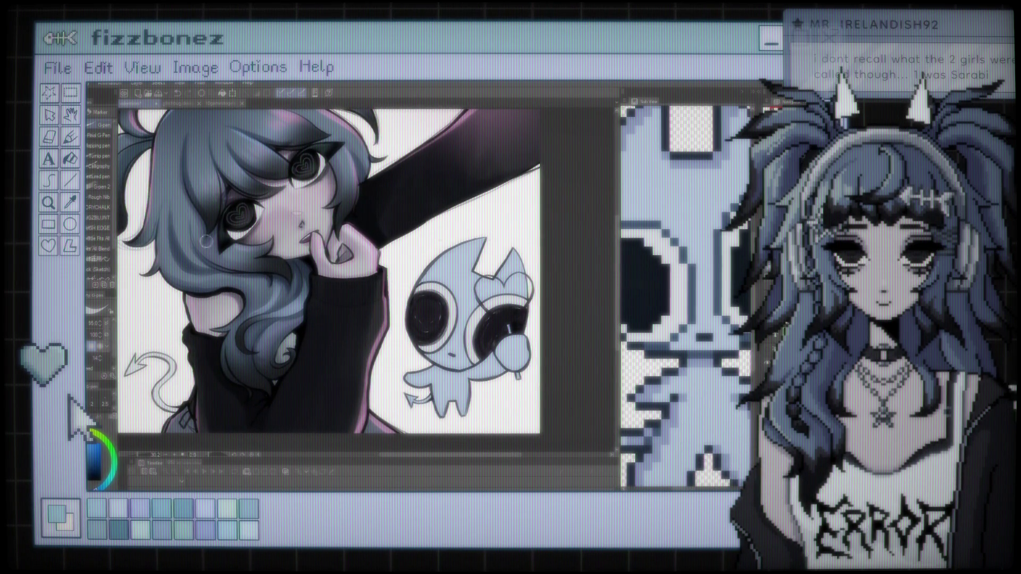
pyautogui.press('i')
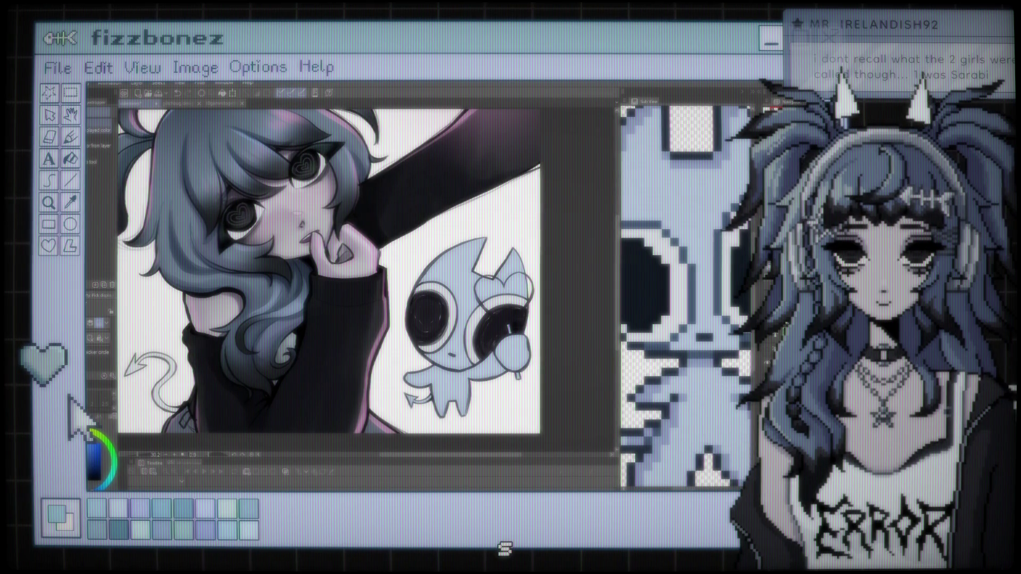
pyautogui.press('b')
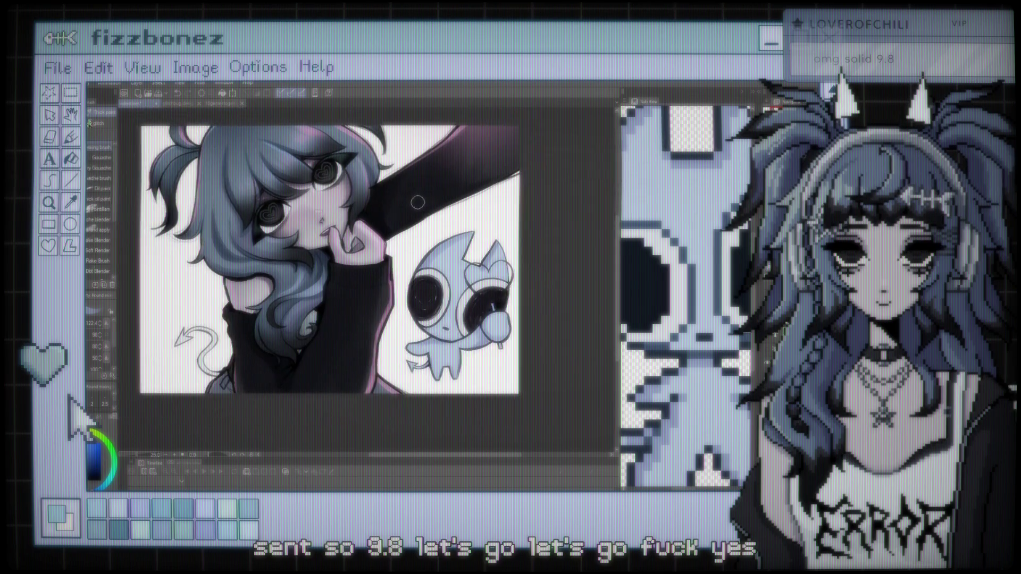
pyautogui.scroll(2, 319, 274)
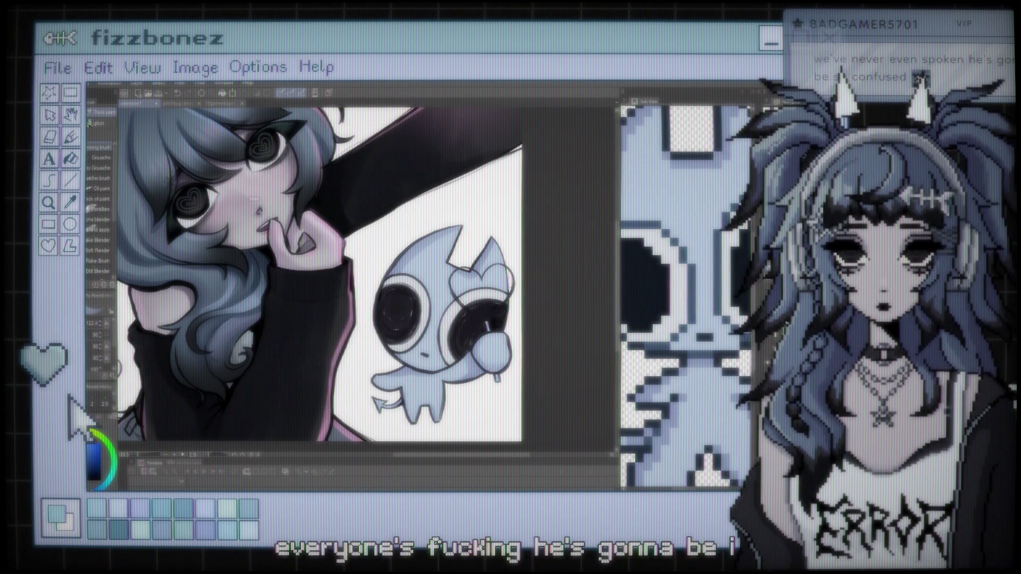
# Shrink the brush to about 70.7 and switch to the soft Airbrush
pyautogui.press('[')
pyautogui.press('[')
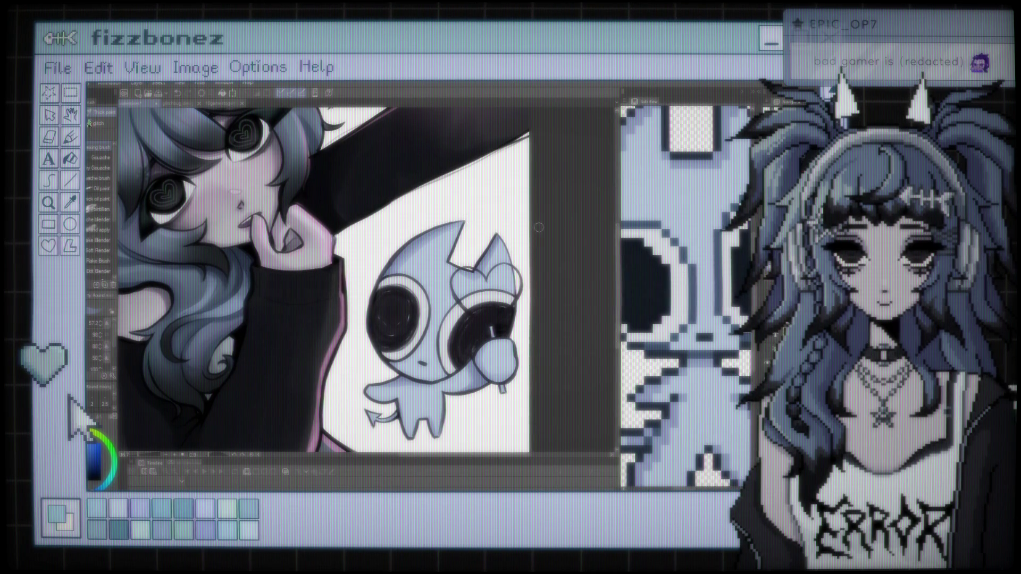
pyautogui.scroll(-5, 538, 228)
pyautogui.scroll(2, 539, 227)
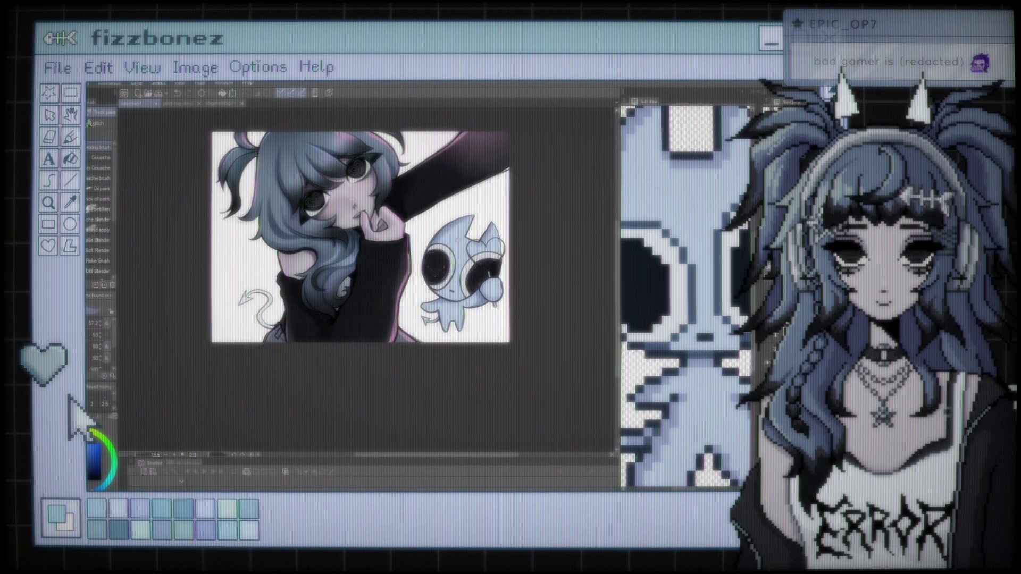
pyautogui.scroll(1, 489, 238)
pyautogui.scroll(1, 489, 238)
pyautogui.scroll(1, 489, 237)
pyautogui.scroll(1, 489, 237)
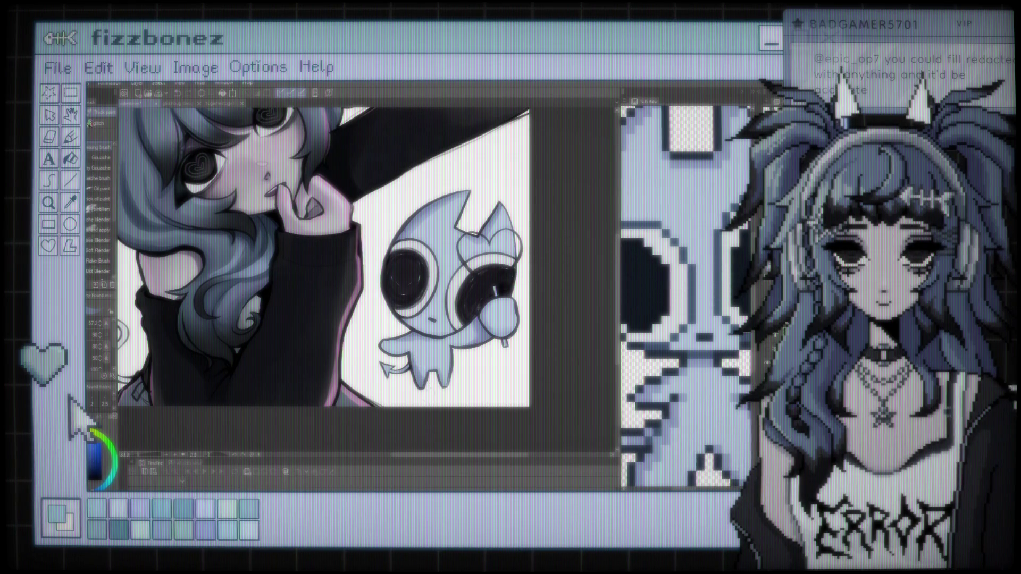
pyautogui.press('b')
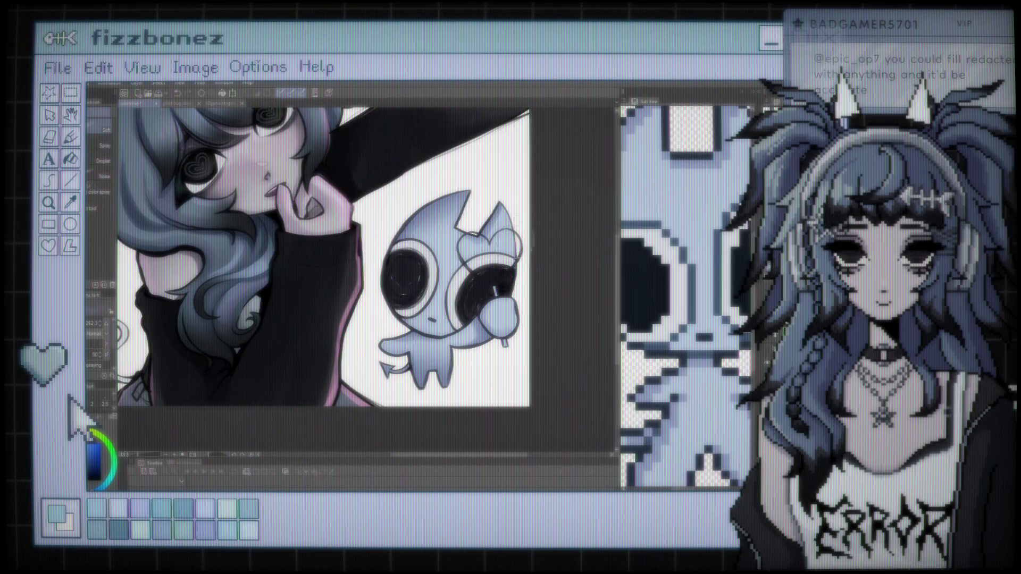
# Switch to the Eraser at about 262, then sample magenta from the pink sleeve edge
pyautogui.press('e')
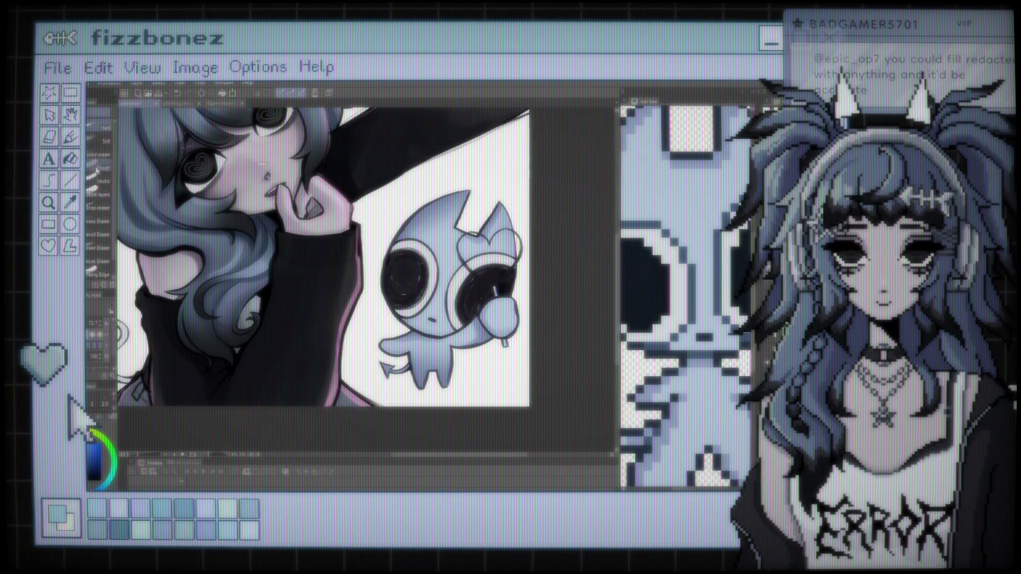
pyautogui.moveTo(364, 279); pyautogui.dragTo(364, 281)
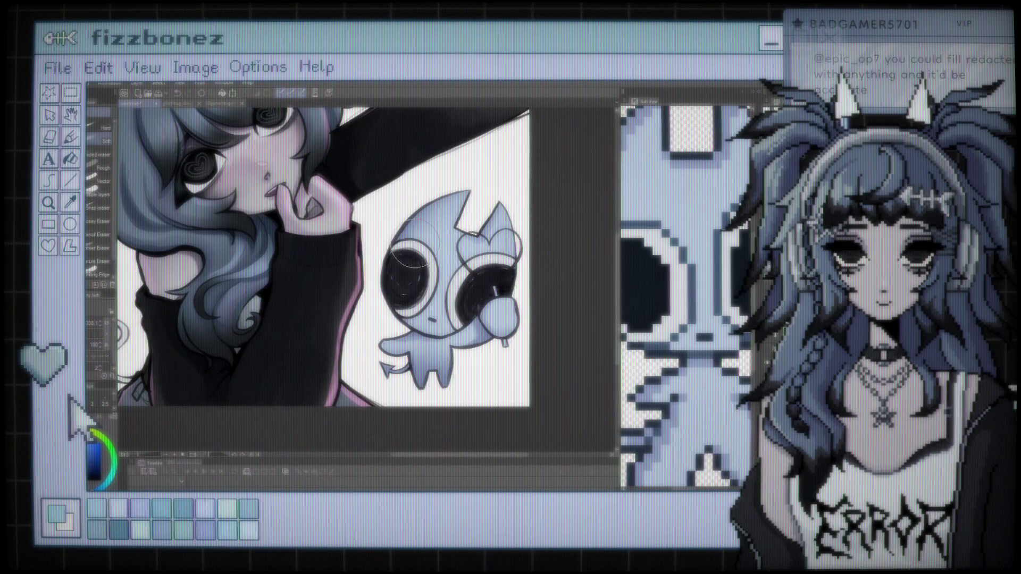
pyautogui.scroll(-3, 412, 253)
pyautogui.scroll(1, 446, 240)
pyautogui.scroll(1, 446, 239)
pyautogui.scroll(1, 446, 239)
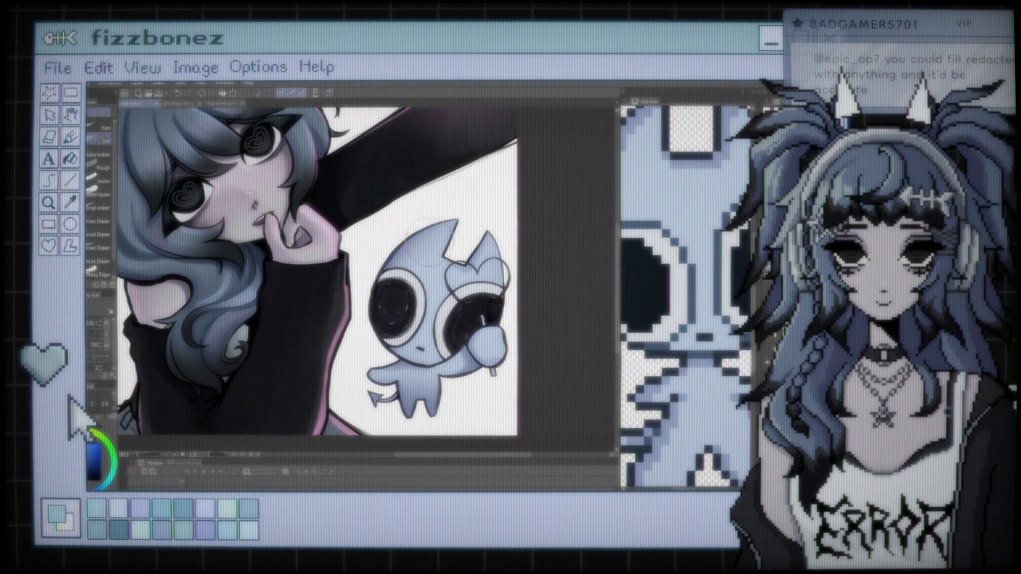
pyautogui.keyDown('alt'); pyautogui.click(328, 360); pyautogui.keyUp('alt')
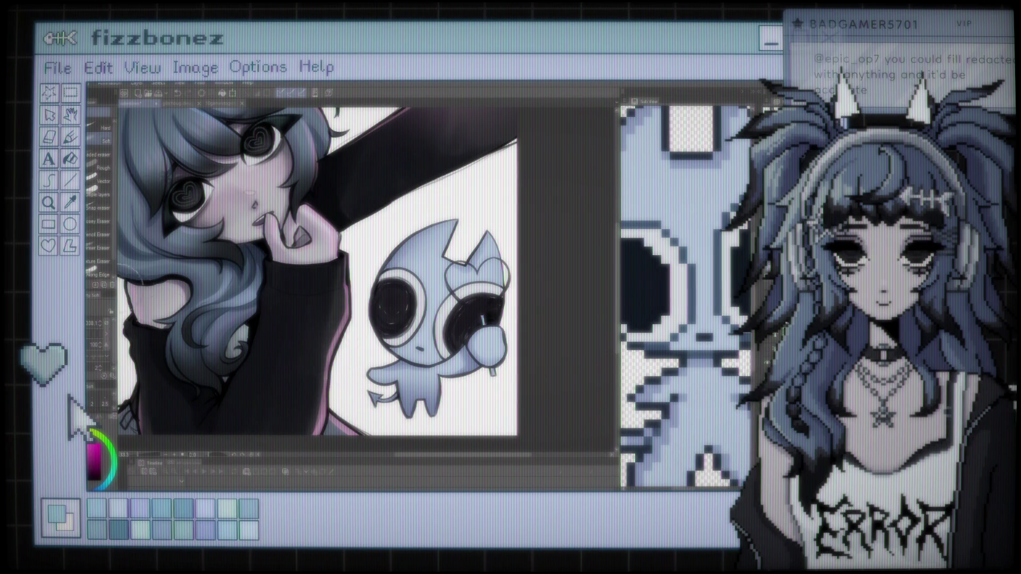
# Brush a pink rim light along the mascot's left horn, then enlarge a soft Airbrush
pyautogui.press('b')
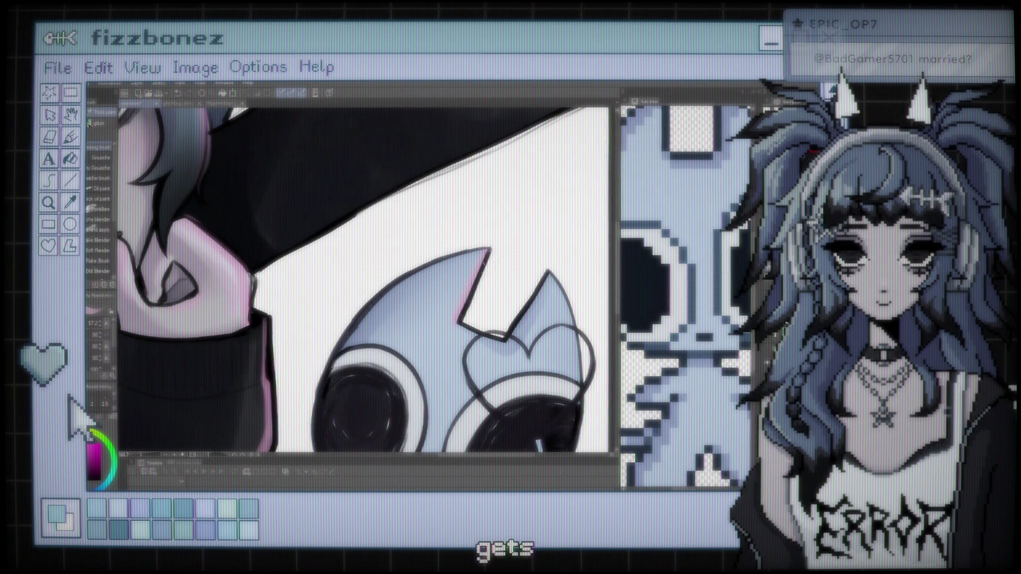
pyautogui.moveTo(459, 319); pyautogui.dragTo(487, 250)
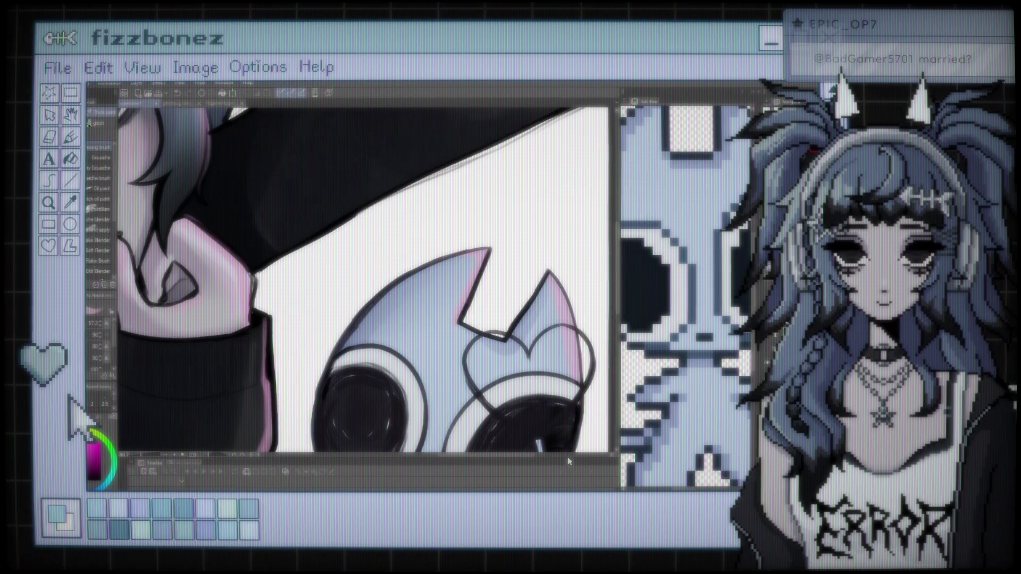
pyautogui.scroll(-5, 566, 457)
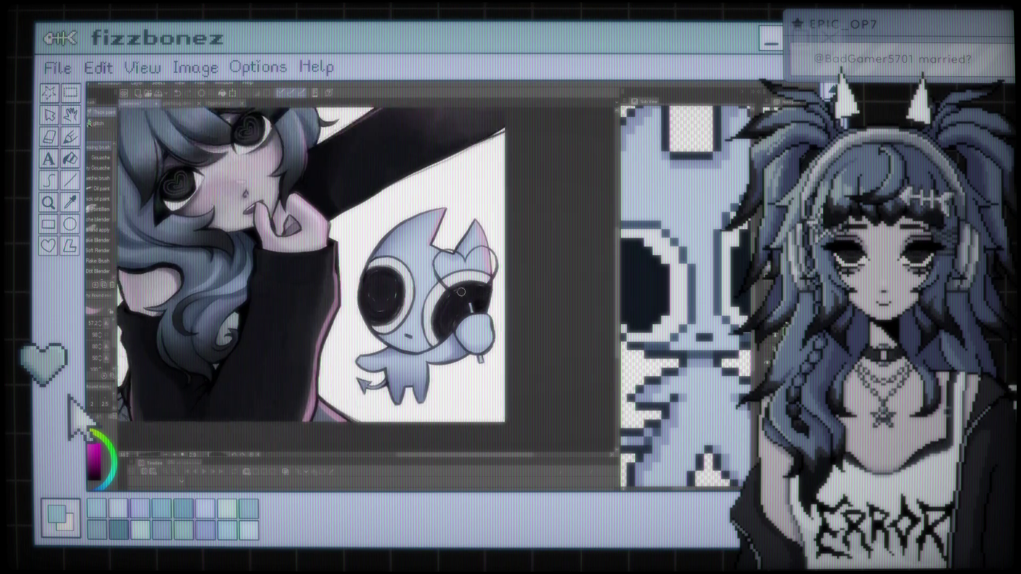
pyautogui.scroll(2, 472, 278)
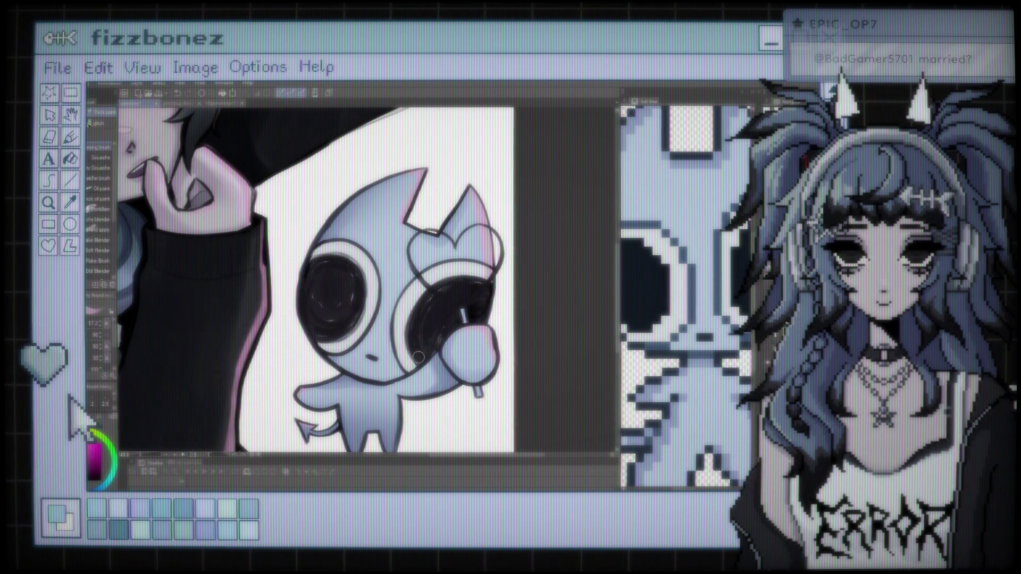
pyautogui.scroll(-2, 418, 357)
pyautogui.scroll(2, 419, 357)
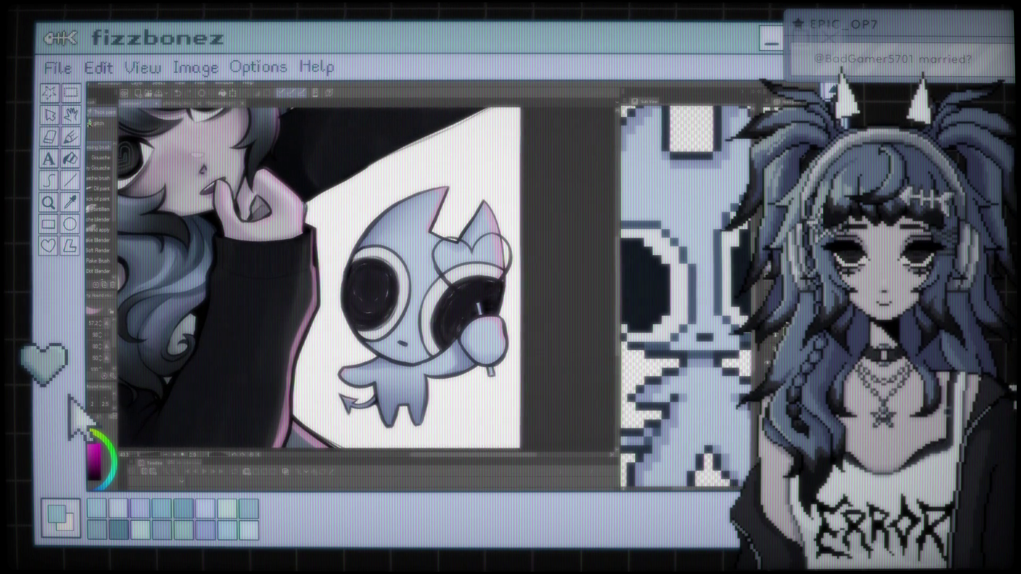
pyautogui.press('b')
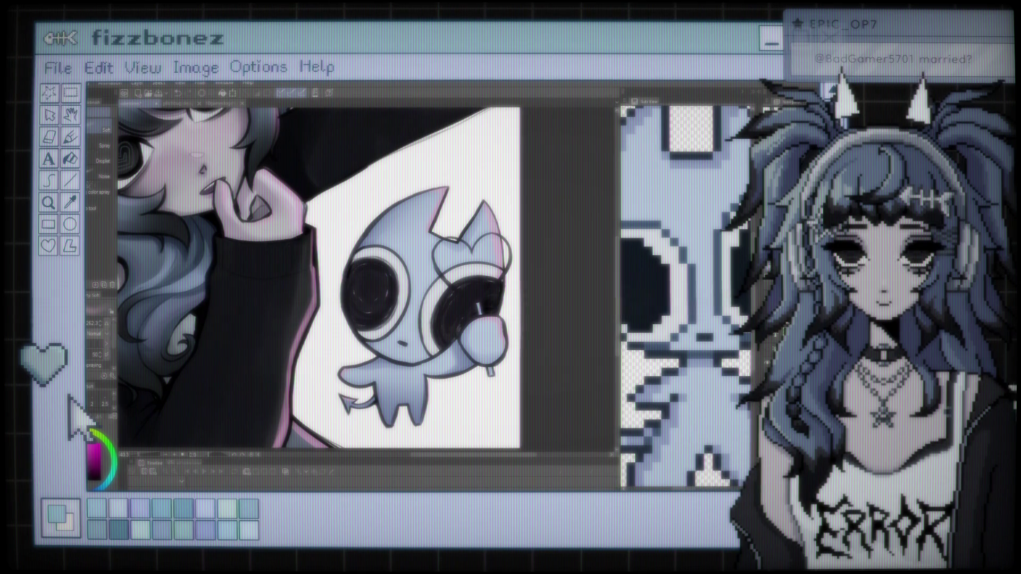
pyautogui.press(']')
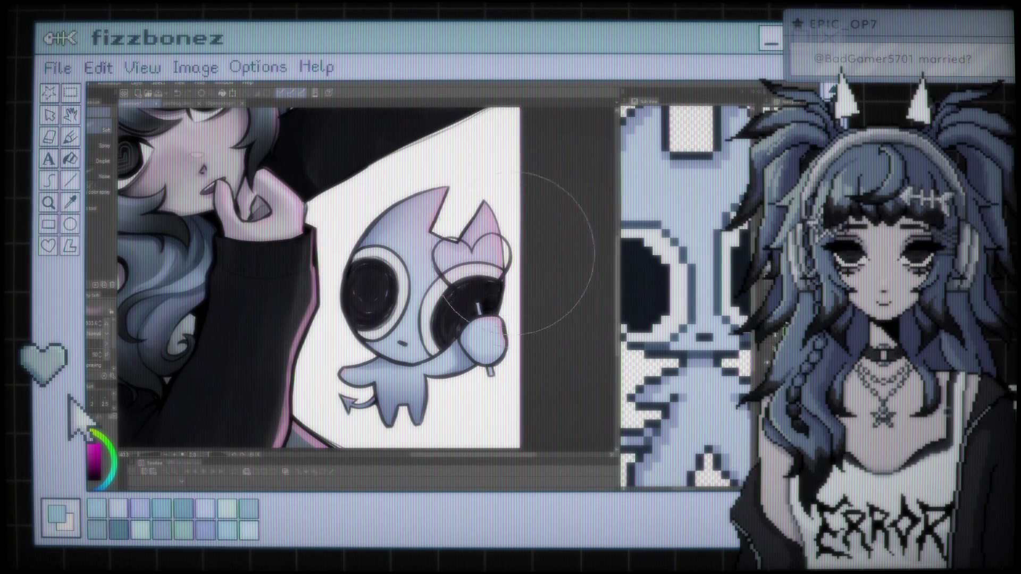
# Spray a soft magenta glow across the mascot's horns and the top of its head
pyautogui.scroll(-5, 553, 348)
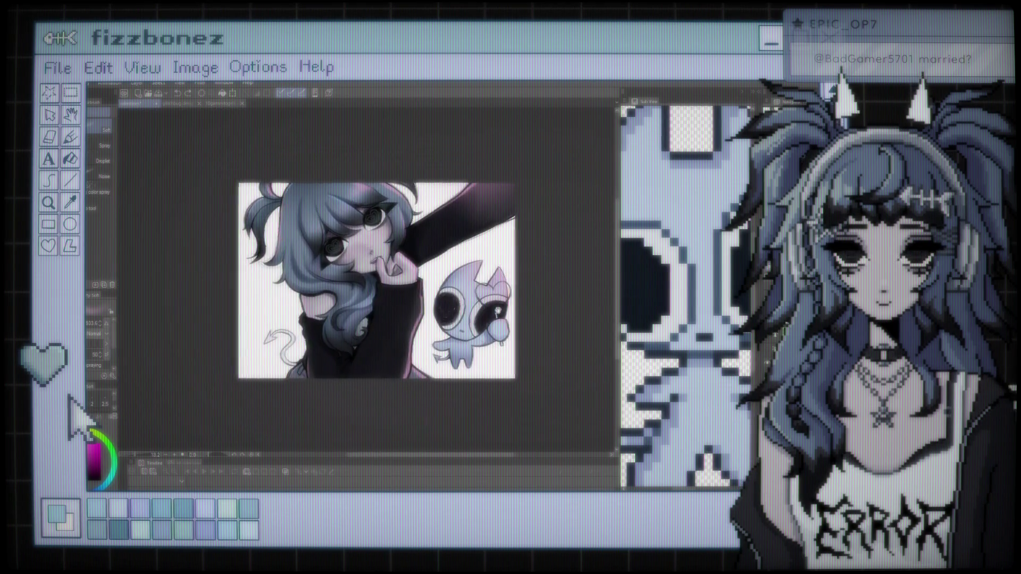
pyautogui.scroll(3, 495, 255)
pyautogui.scroll(-3, 494, 254)
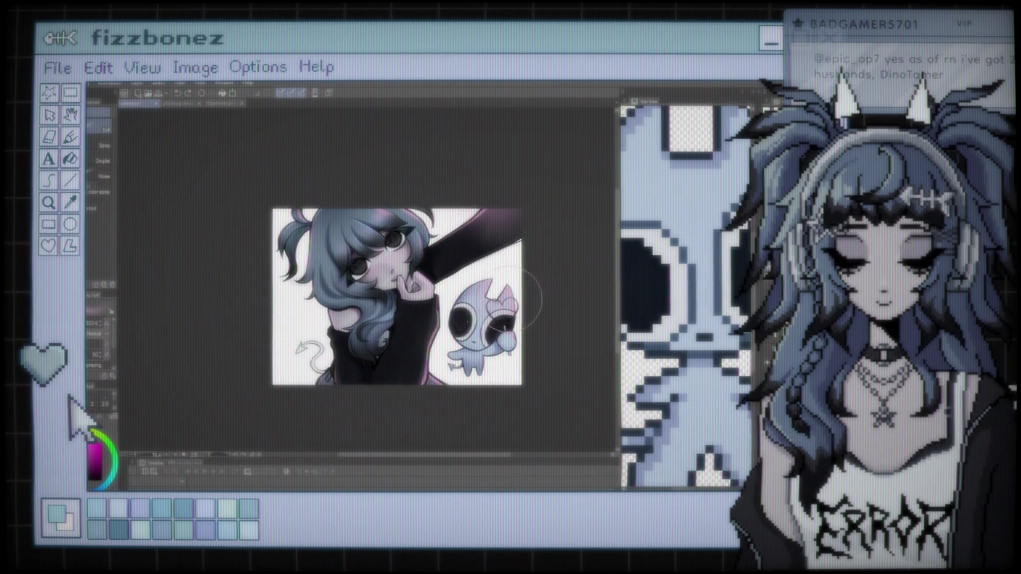
pyautogui.scroll(2, 534, 298)
pyautogui.scroll(2, 340, 287)
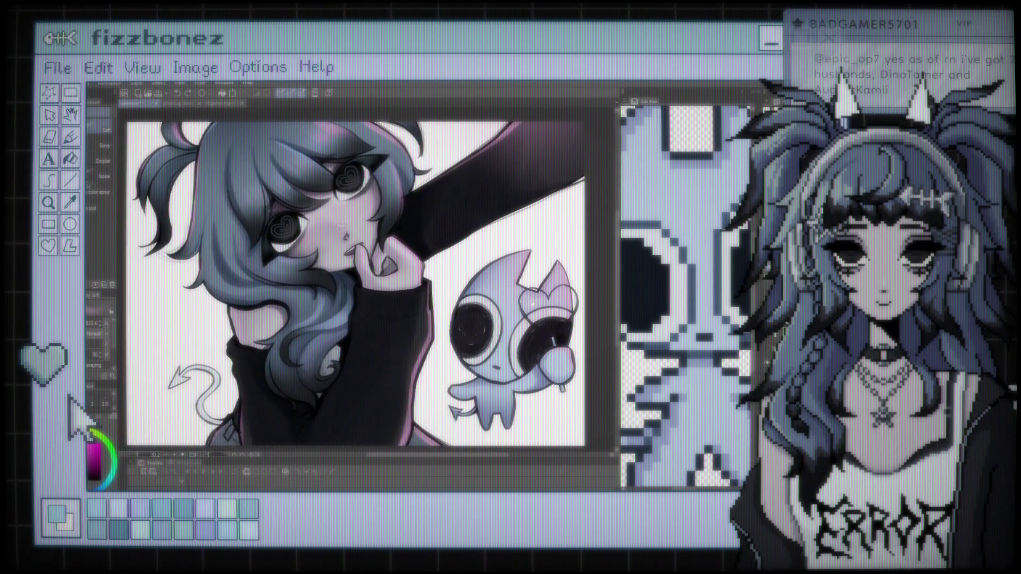
pyautogui.scroll(-1, 340, 277)
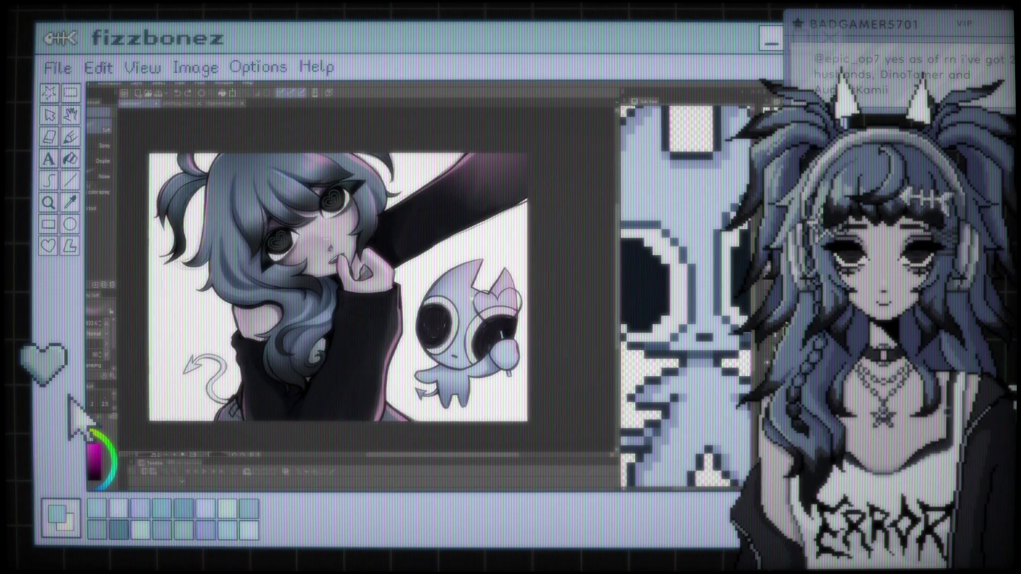
pyautogui.scroll(2, 340, 276)
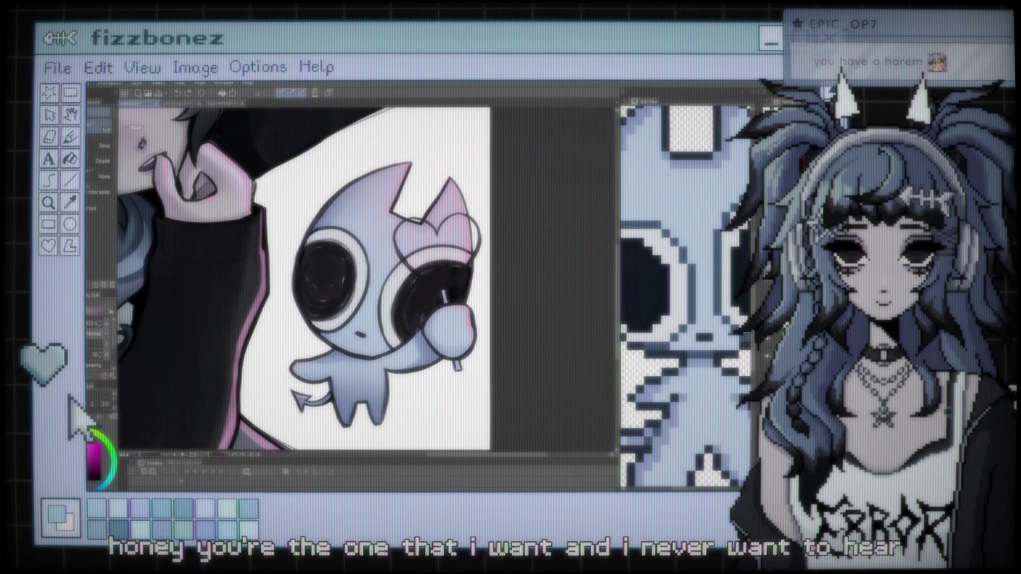
pyautogui.scroll(-2, 433, 309)
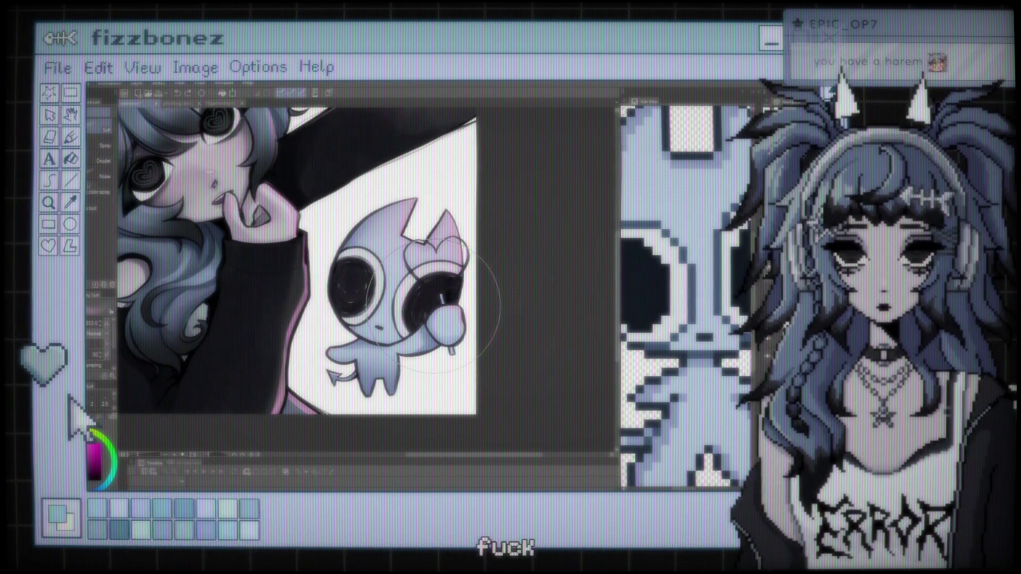
pyautogui.press('e')
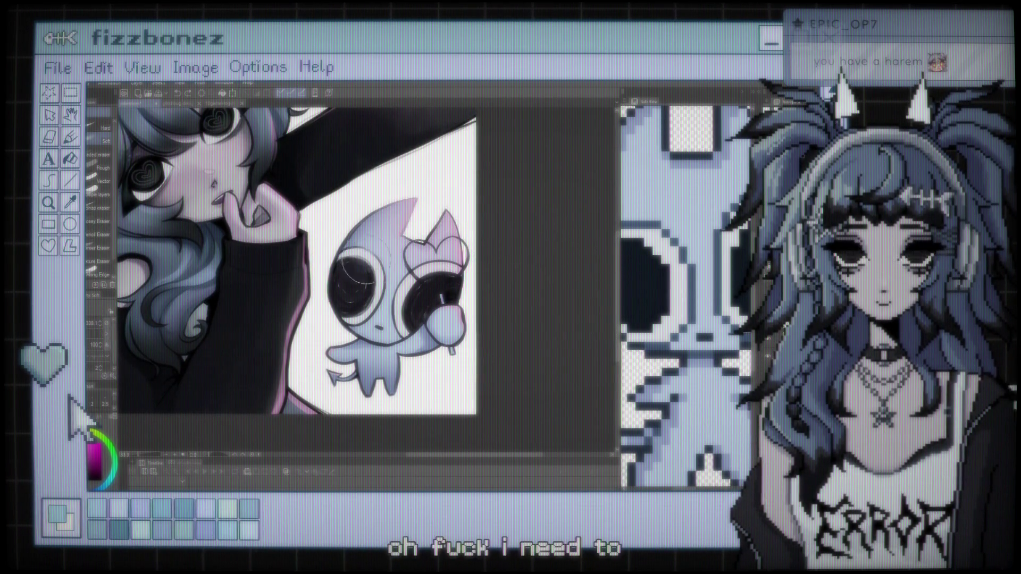
pyautogui.moveTo(345, 223); pyautogui.dragTo(356, 372)
pyautogui.moveTo(372, 276); pyautogui.dragTo(404, 346)
pyautogui.moveTo(404, 266); pyautogui.dragTo(446, 351)
pyautogui.moveTo(436, 228); pyautogui.dragTo(463, 340)
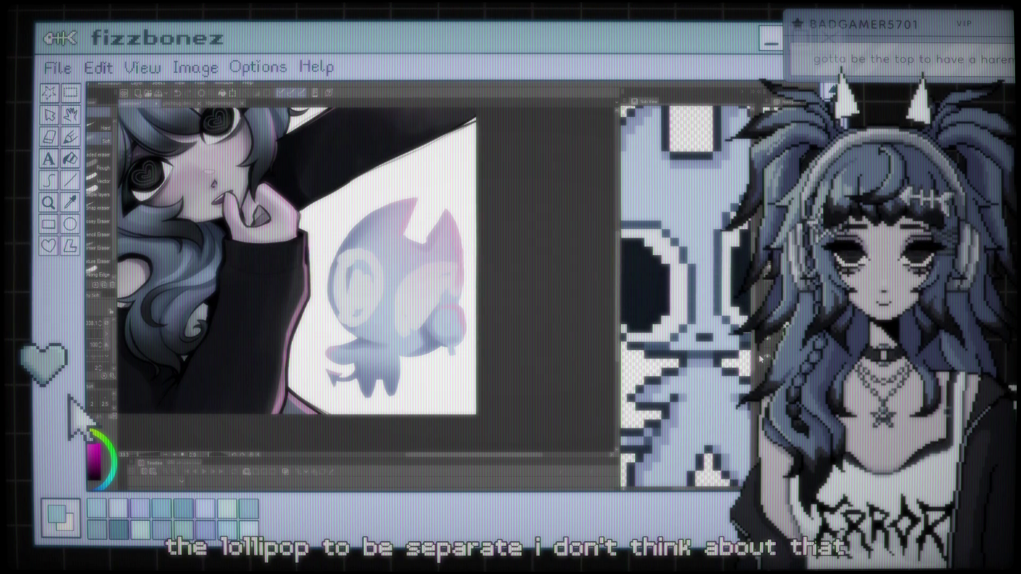
pyautogui.scroll(-3, 474, 218)
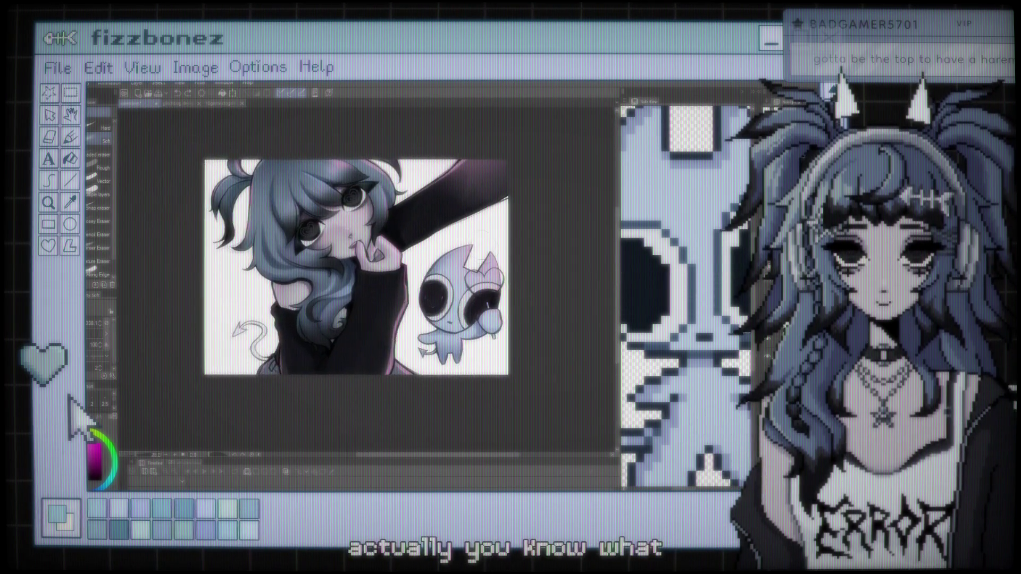
# Undo the last erasure on the mascot and zoom in close on the creature
pyautogui.scroll(1, 483, 243)
pyautogui.hotkey('ctrl', 'z')
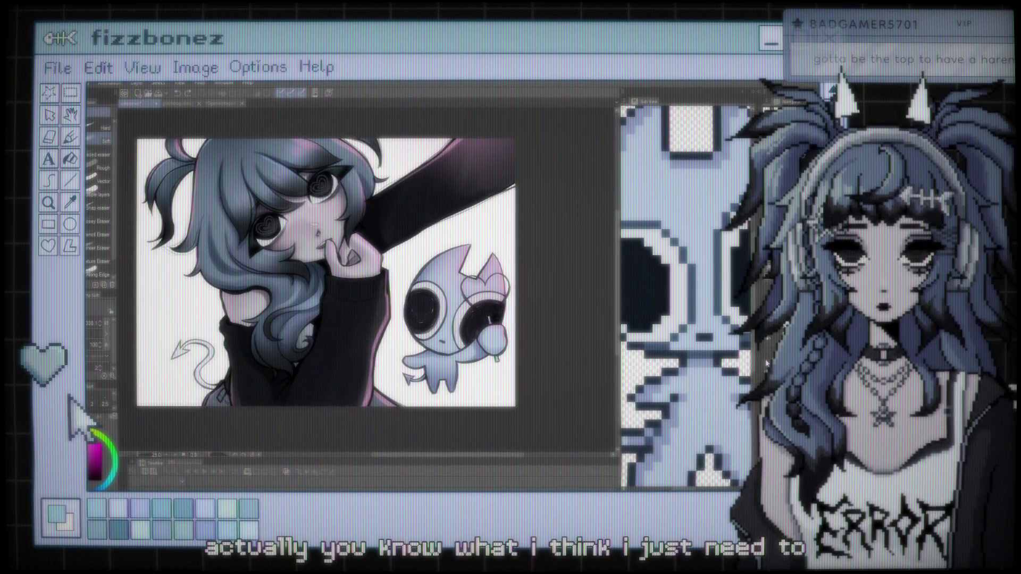
pyautogui.scroll(-1, 278, 218)
pyautogui.scroll(2, 277, 218)
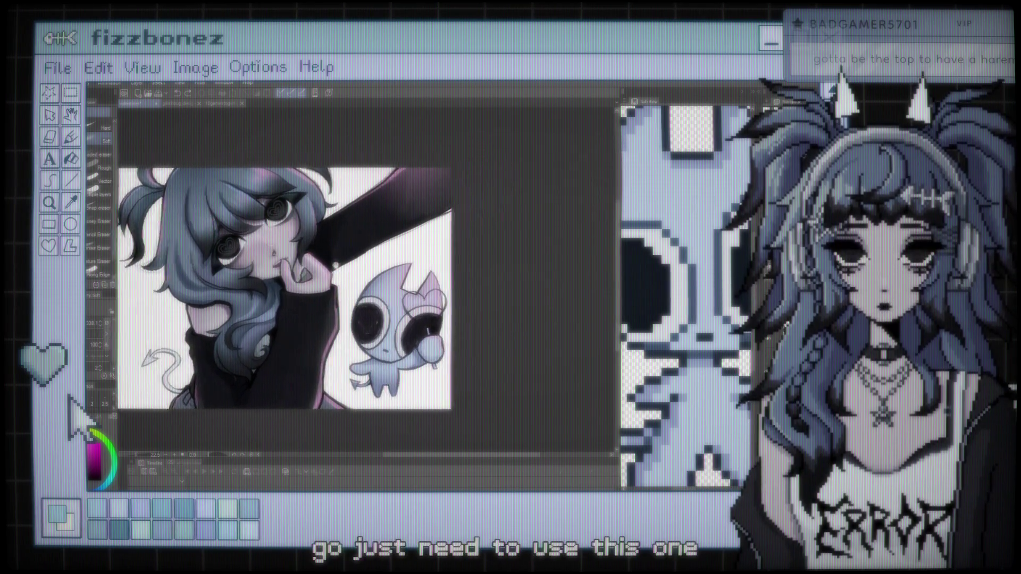
pyautogui.scroll(-2, 685, 298)
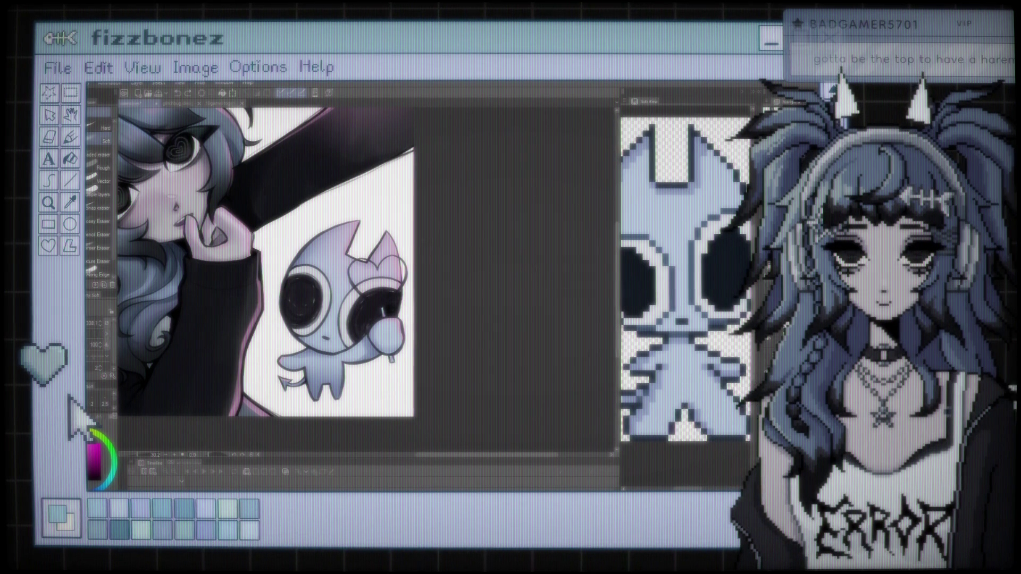
pyautogui.hotkey('ctrl', '+')
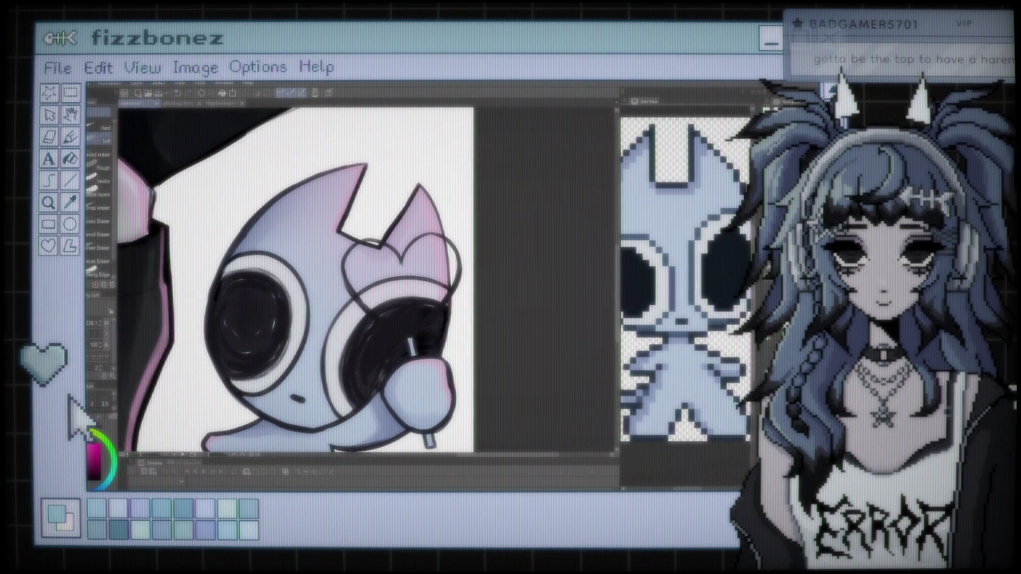
# Fill both lobes of the heart lollipop with flat pink using the Pen
pyautogui.press('p')
pyautogui.click(380, 261)
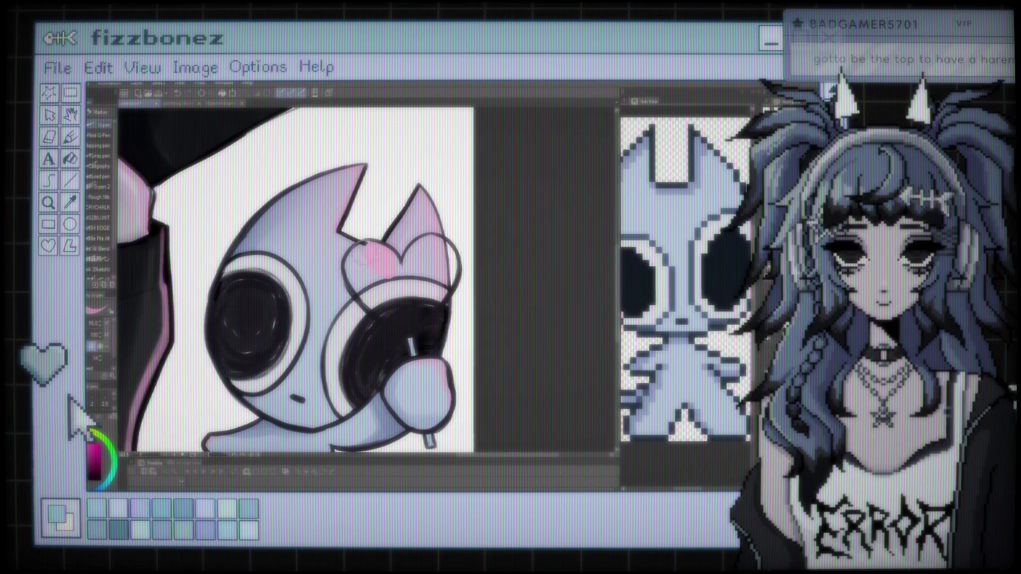
pyautogui.moveTo(367, 260); pyautogui.dragTo(393, 319)
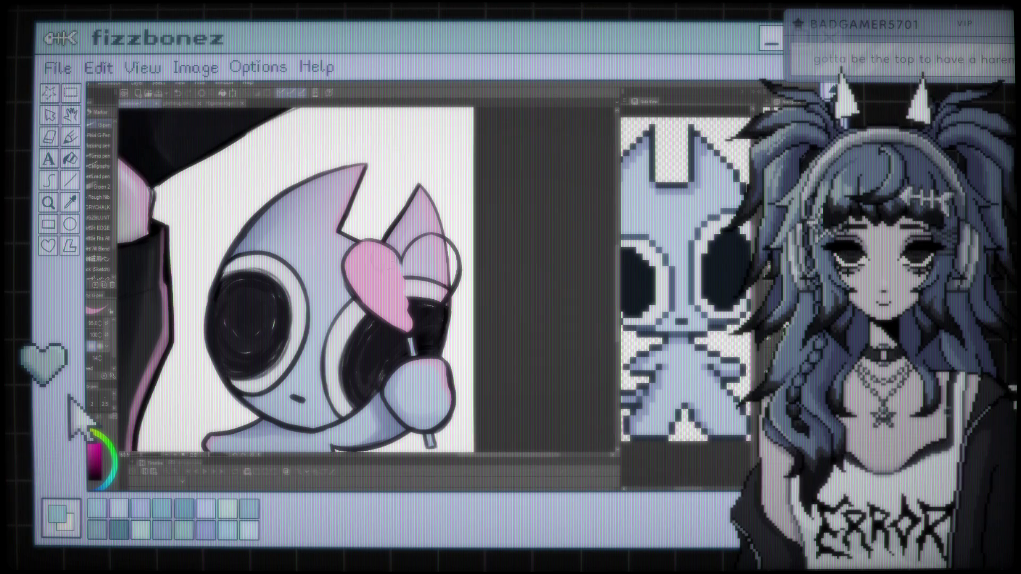
pyautogui.moveTo(412, 250); pyautogui.dragTo(444, 270)
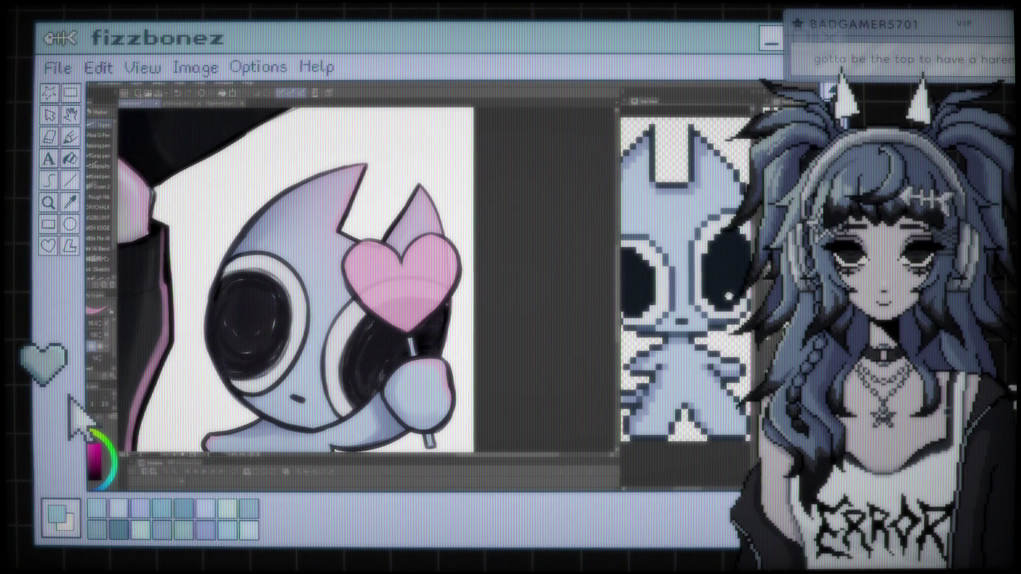
pyautogui.scroll(-2, 371, 272)
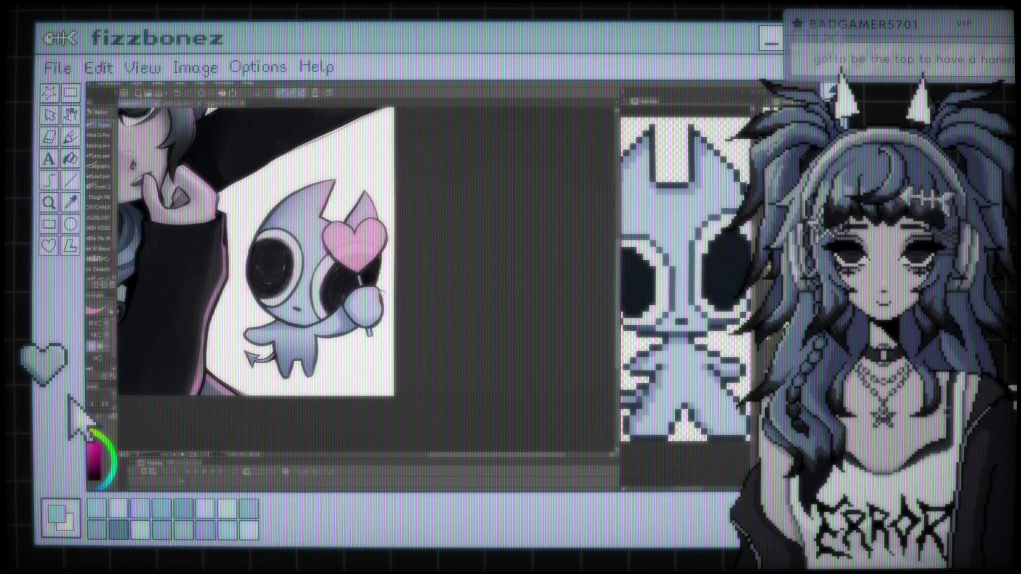
# Switch to the Brush tool's oil paint and gouache sub-tools for blending the heart
pyautogui.scroll(3, 434, 269)
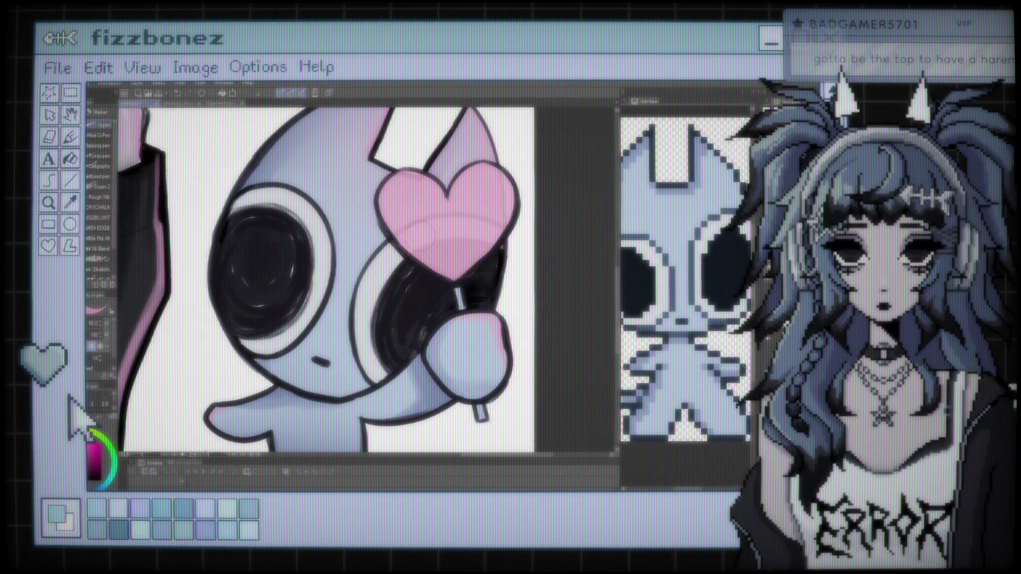
pyautogui.scroll(3, 421, 235)
pyautogui.scroll(1, 461, 202)
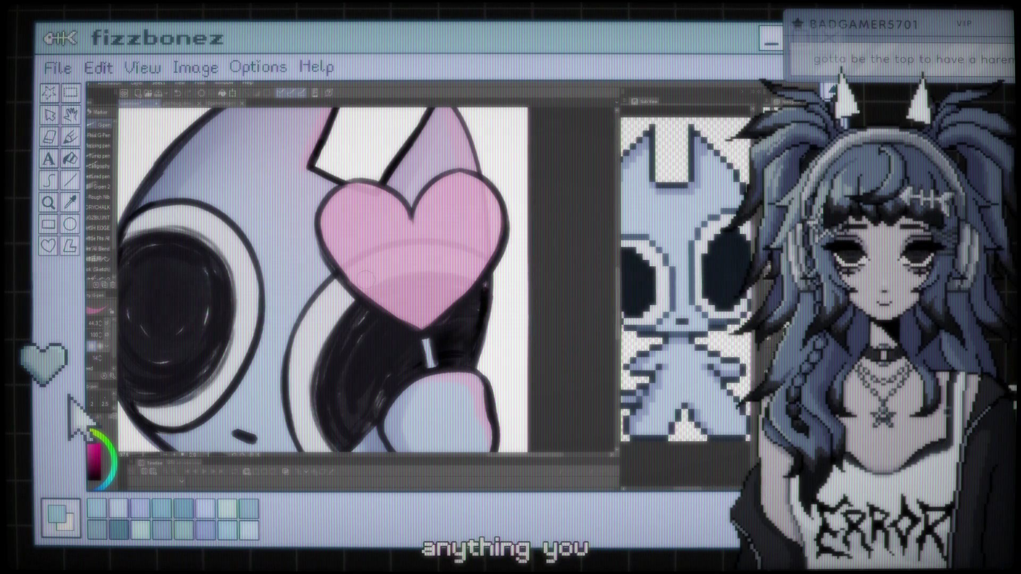
pyautogui.press('b')
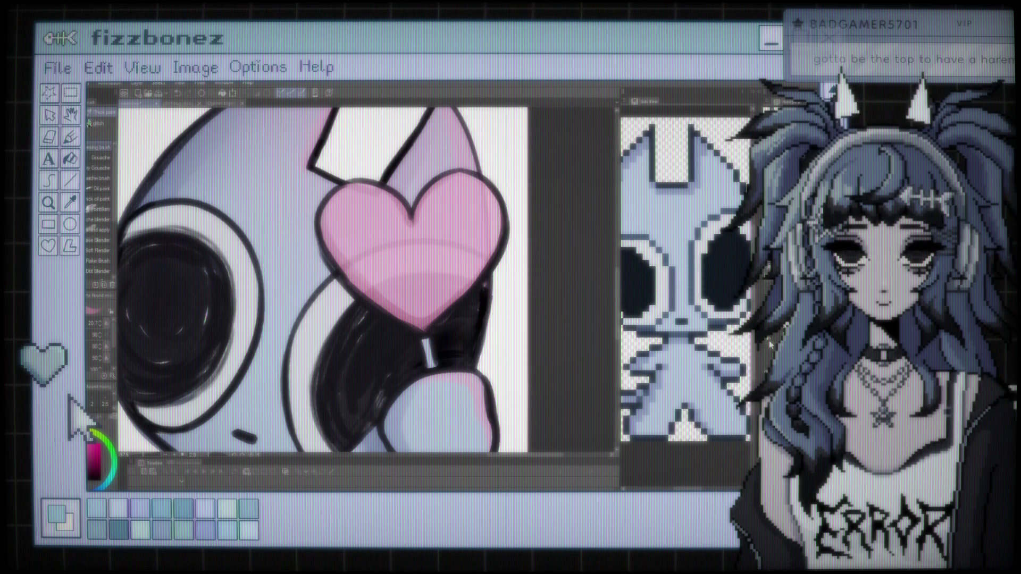
pyautogui.scroll(-5, 604, 307)
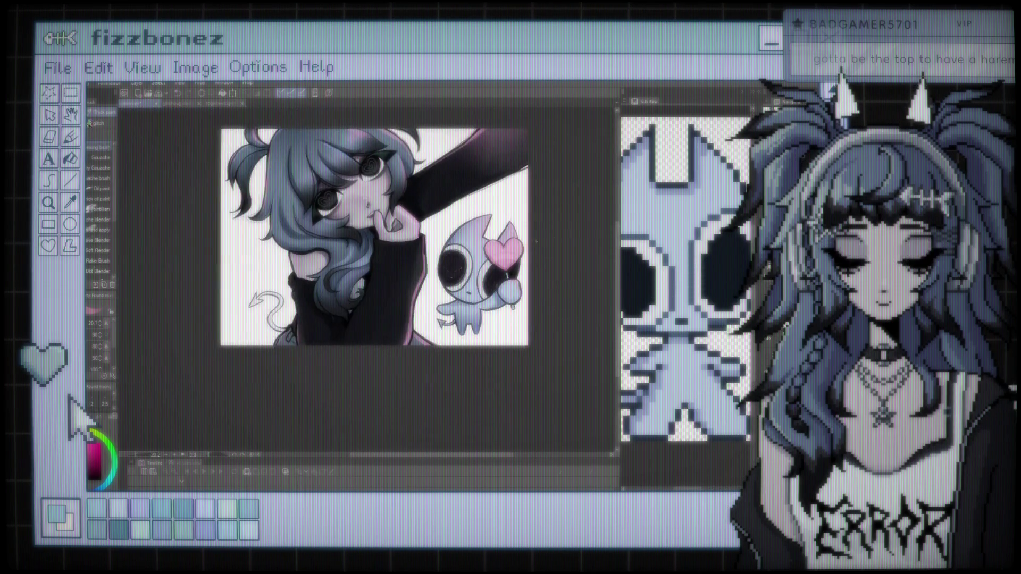
# Switch to the Soft Airbrush for shading the heart lollipop
pyautogui.scroll(3, 318, 276)
pyautogui.scroll(5, 485, 261)
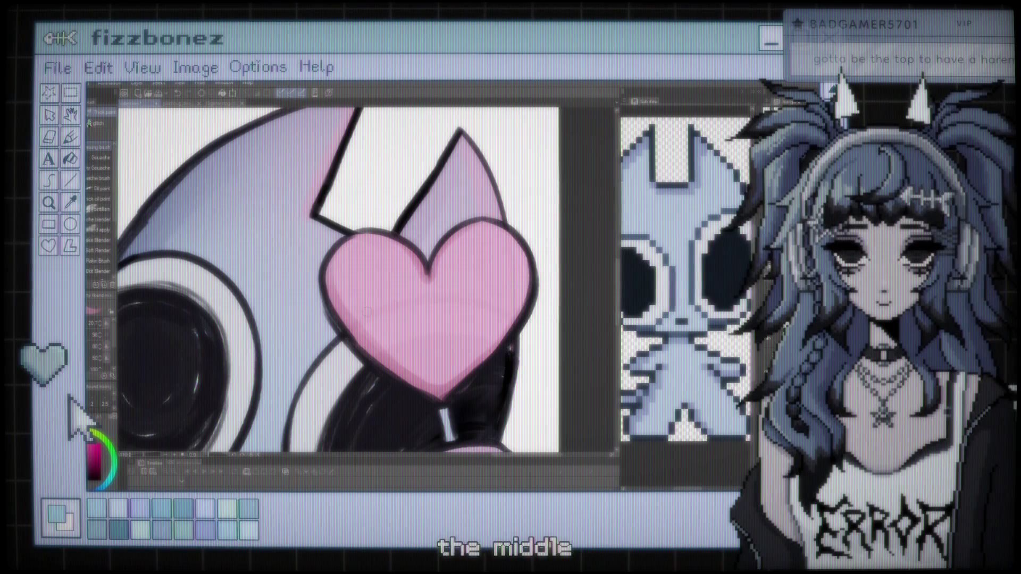
pyautogui.press('b')
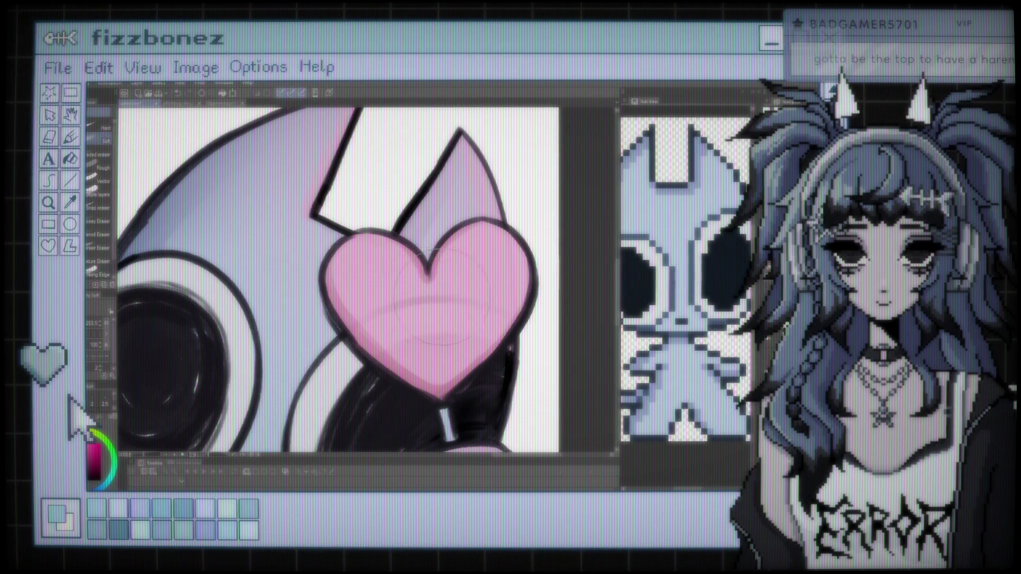
pyautogui.scroll(-3, 440, 301)
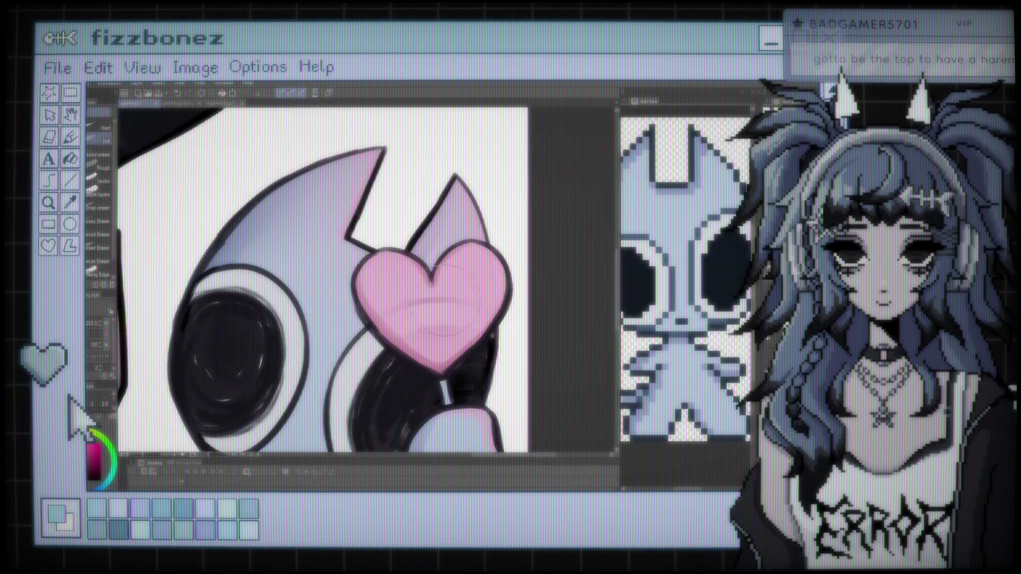
pyautogui.scroll(-3, 478, 266)
pyautogui.scroll(2, 554, 212)
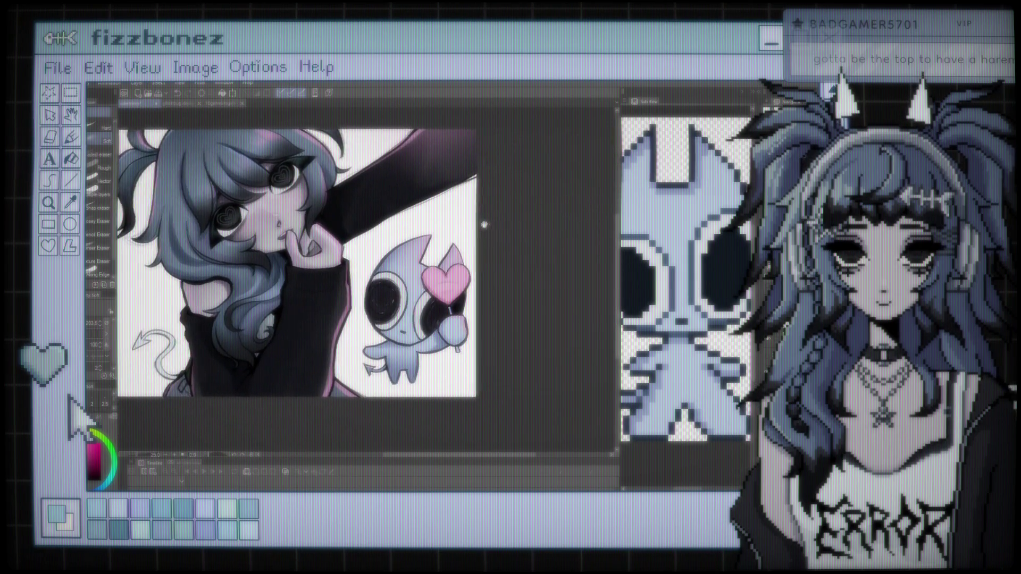
pyautogui.scroll(2, 575, 255)
pyautogui.scroll(2, 594, 295)
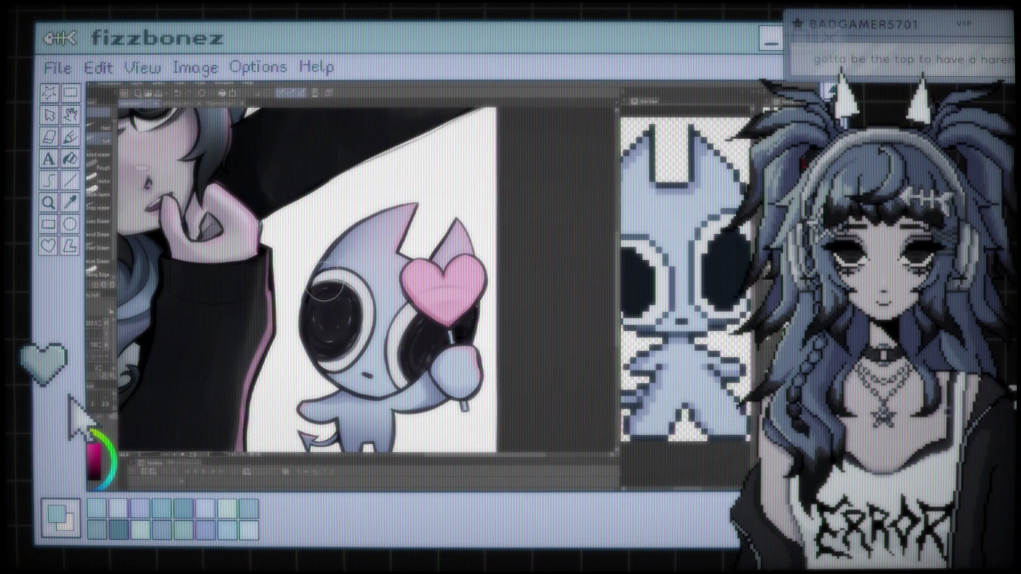
pyautogui.scroll(-2, 324, 290)
pyautogui.scroll(2, 432, 254)
pyautogui.scroll(1, 432, 254)
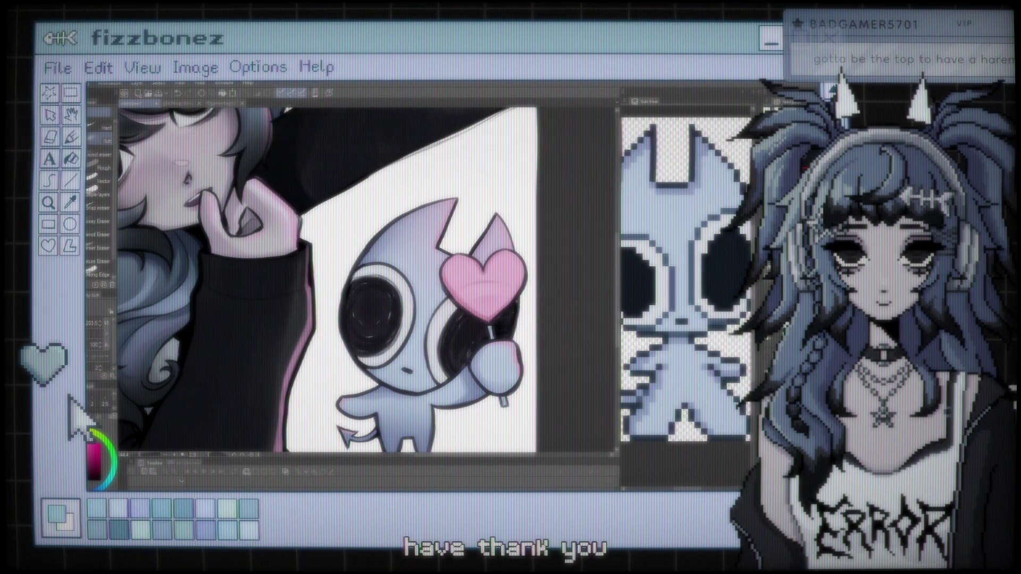
pyautogui.scroll(-1, 375, 227)
pyautogui.moveTo(394, 234); pyautogui.dragTo(437, 255)
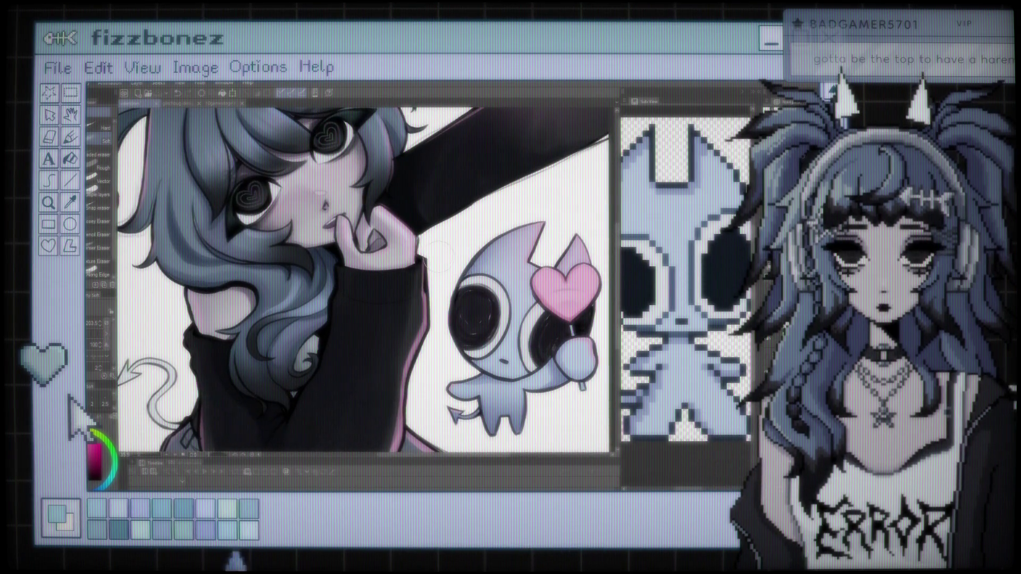